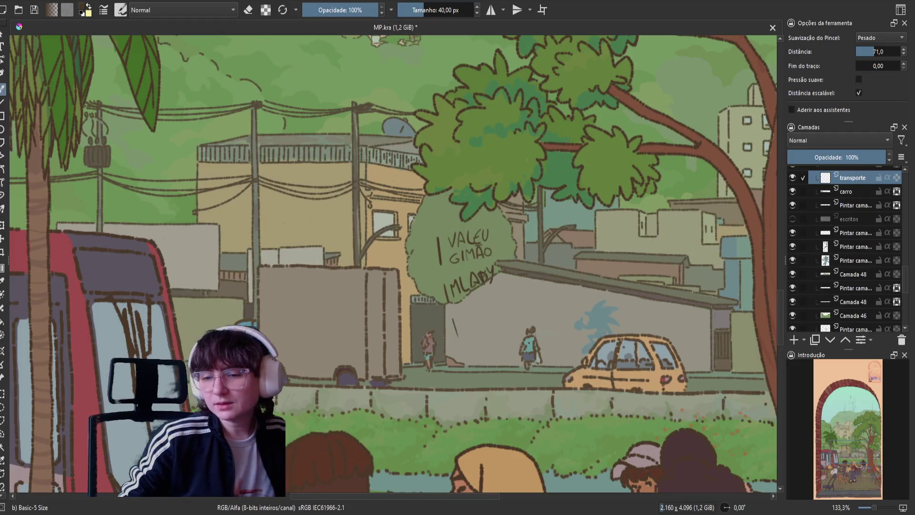
Paint a filled dark-brown oval on the grey truck's side on the transporte layer.
mouse_move(284, 342)
mouse_down()
mouse_move(241, 357)
mouse_move(262, 302)
mouse_up()
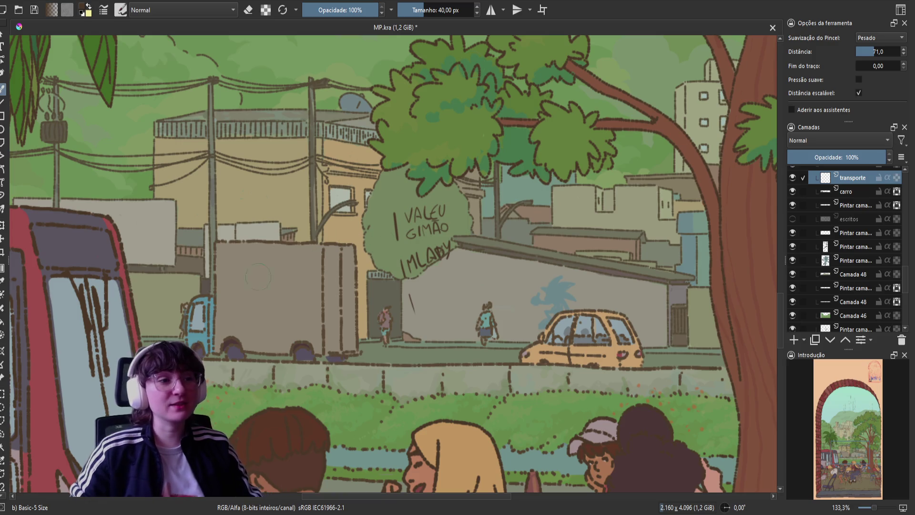
mouse_move(267, 272)
mouse_down()
mouse_move(248, 305)
mouse_move(261, 308)
mouse_up()
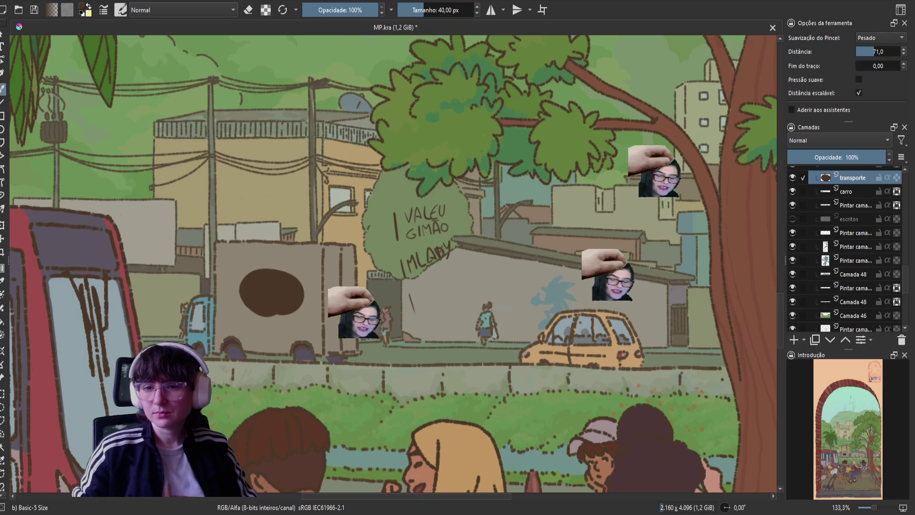
Undo the brown oval on the truck, then zoom out and centre the whole illustration.
drag(312, 337, 331, 343)
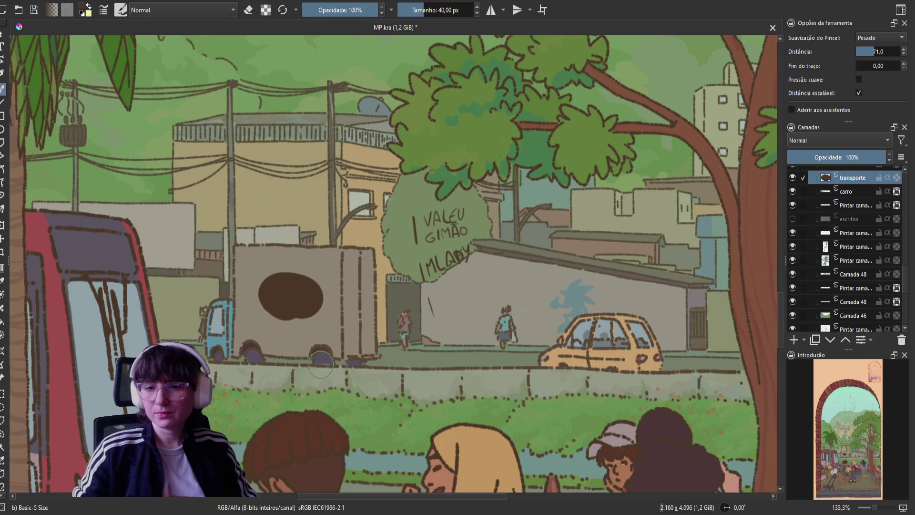
key(ctrl+z)
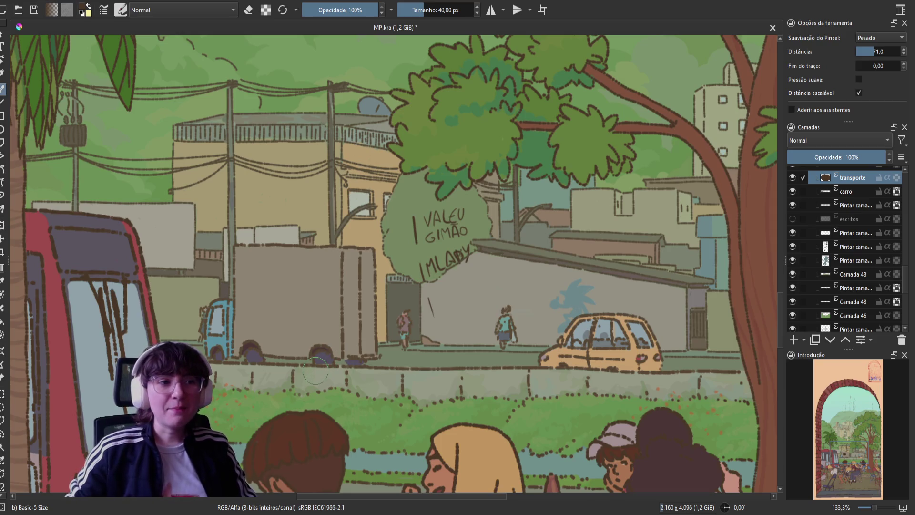
key(minus)
key(minus)
key(minus)
drag(319, 298, 355, 308)
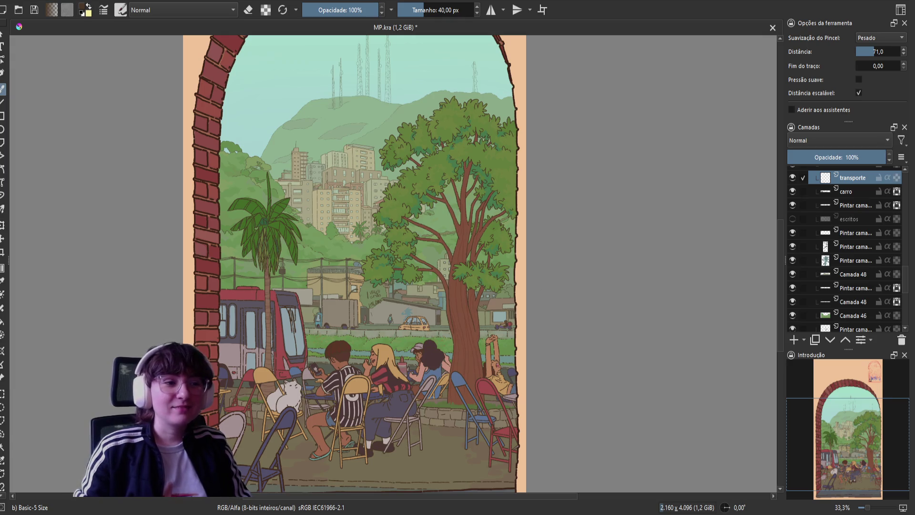
scroll(299, 352, down, 1)
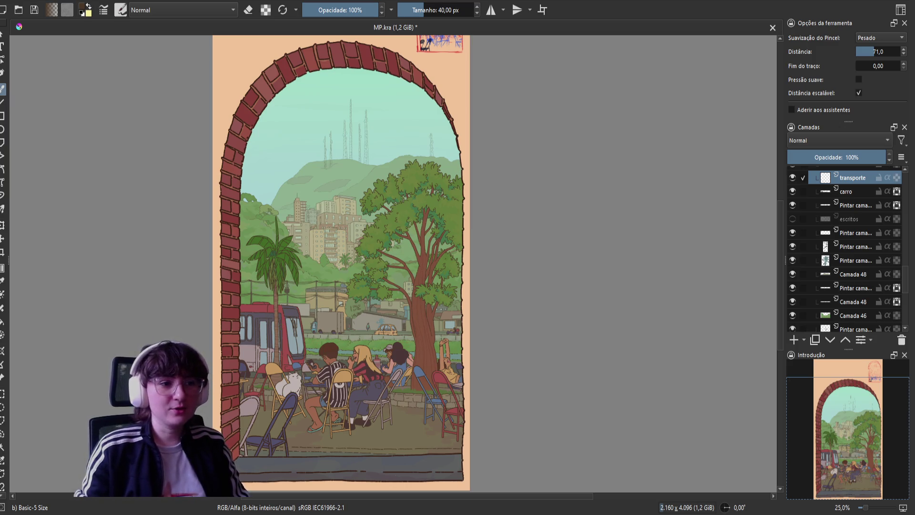
ctrl+scroll(333, 330, up, 4)
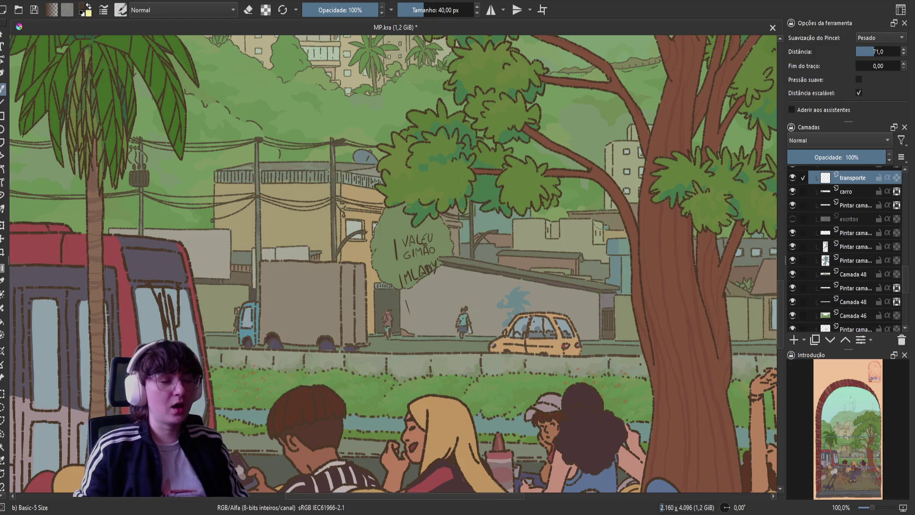
ctrl+scroll(574, 229, down, 2)
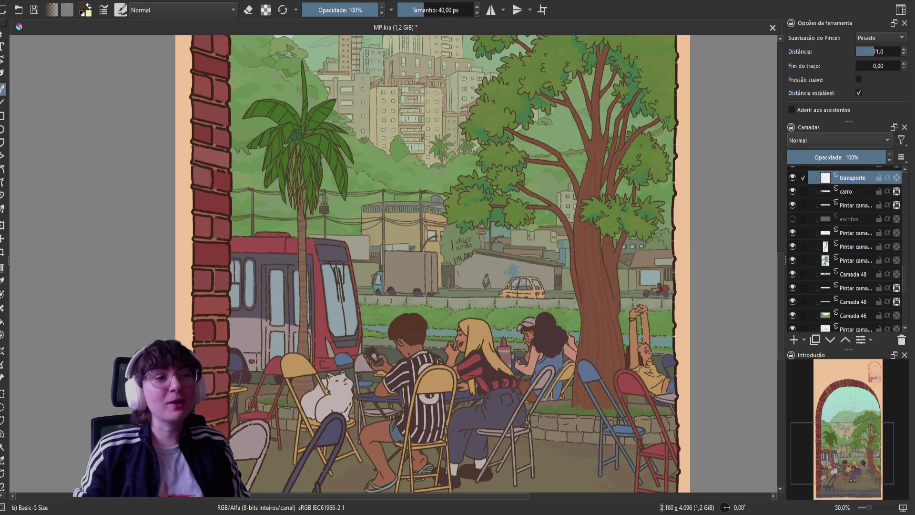
key(ctrl+s)
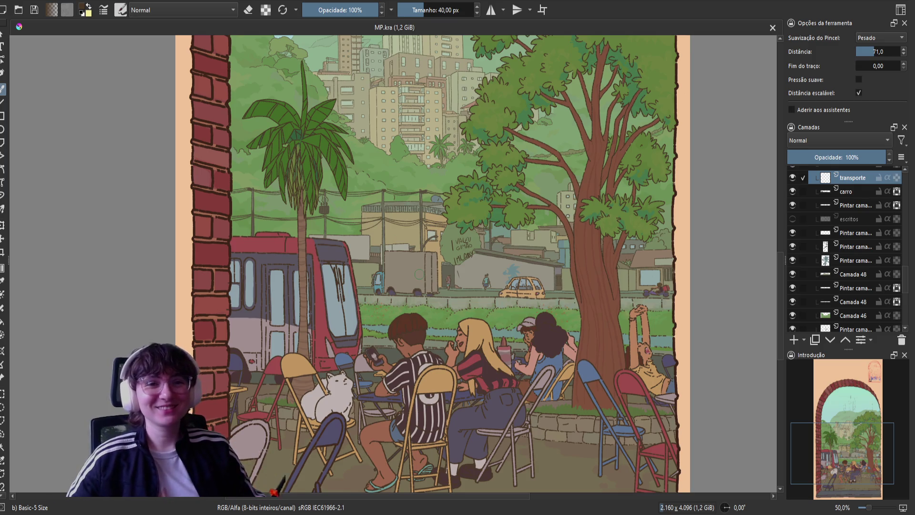
Try a dark-brown blob and a 43%-opacity stroke on the truck, undo both, and restore full opacity.
mouse_move(398, 269)
mouse_down()
mouse_move(403, 279)
mouse_move(411, 271)
mouse_move(408, 284)
mouse_move(411, 267)
mouse_move(398, 281)
mouse_move(406, 276)
mouse_move(398, 269)
mouse_up()
key(ctrl+z)
key(ctrl+z)
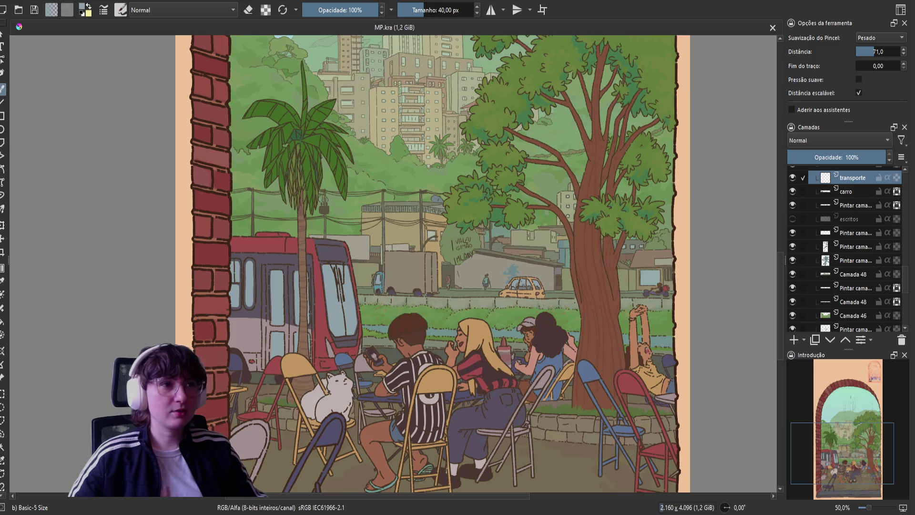
click(335, 10)
drag(414, 272, 406, 277)
key(ctrl+z)
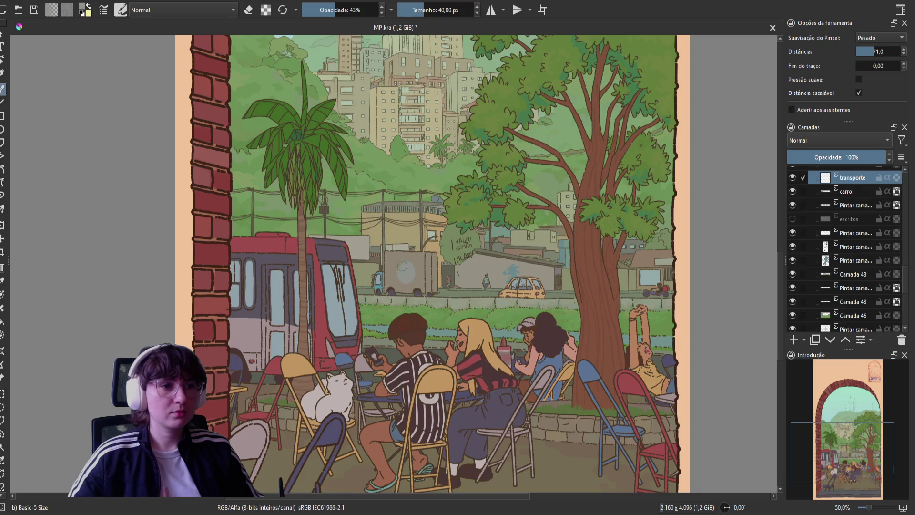
key(ctrl+z)
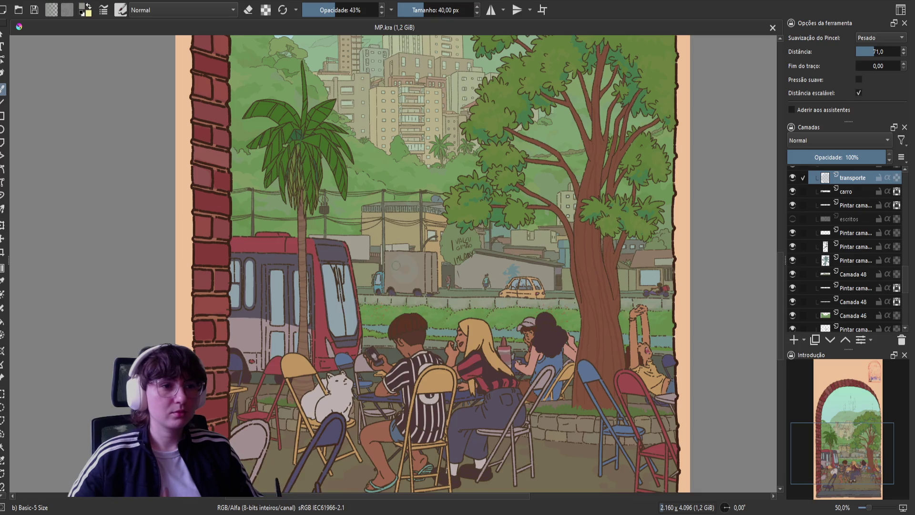
key(o)
key(o)
key(o)
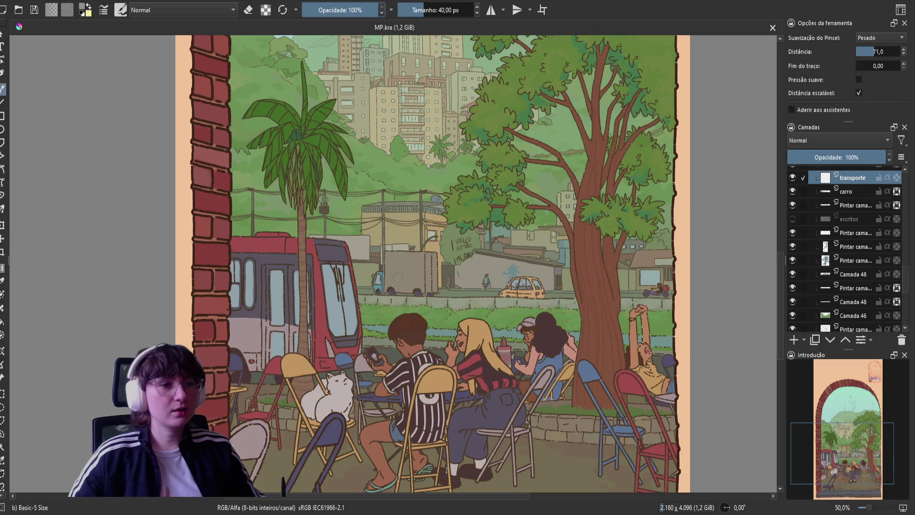
Dab pale light paint onto the grey truck's side and brighten the patch.
drag(398, 279, 404, 265)
key(ctrl+z)
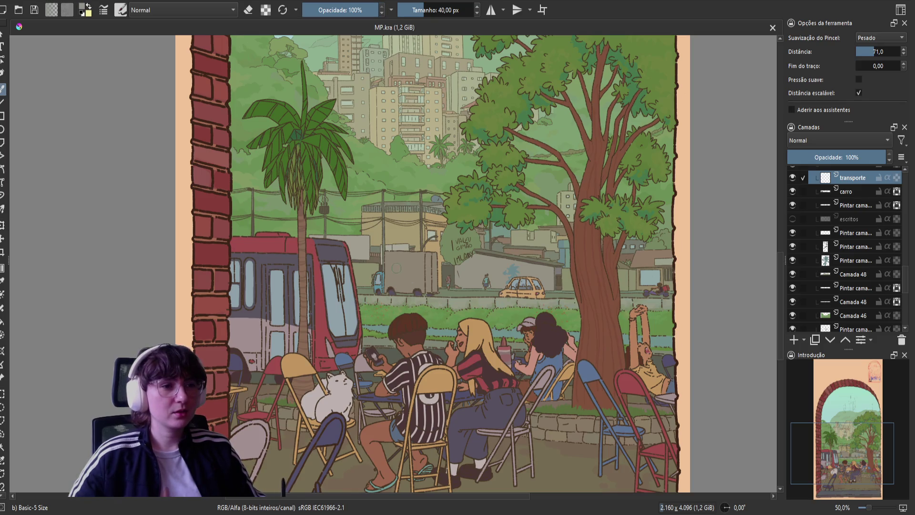
drag(402, 275, 403, 270)
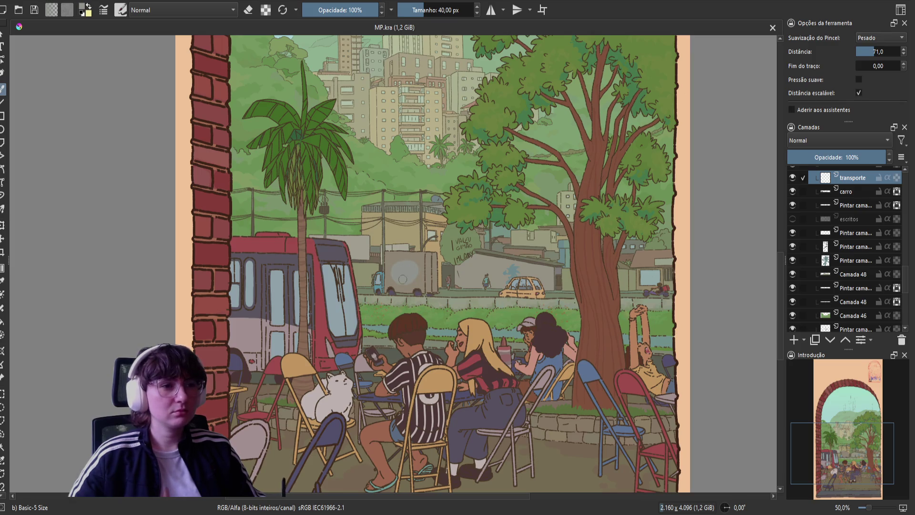
drag(413, 275, 397, 275)
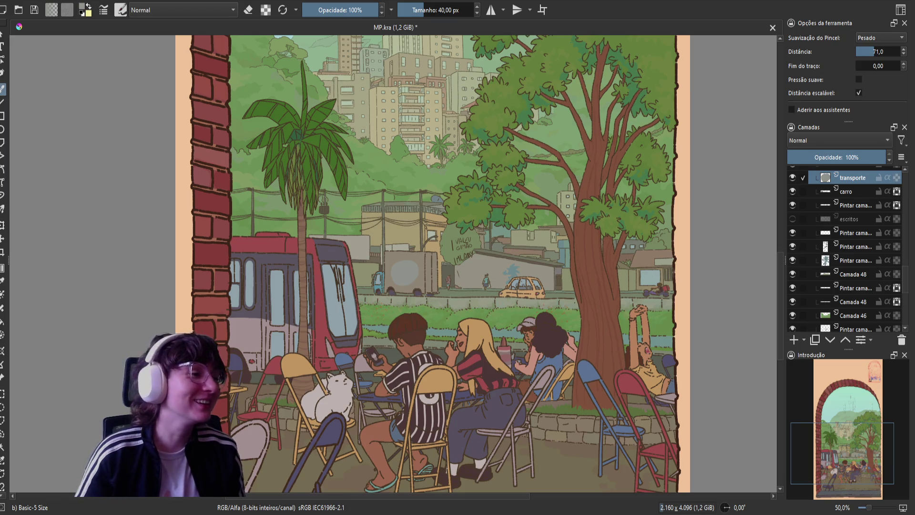
Save MP.kra with the truck's pale side patch in place.
drag(242, 359, 278, 334)
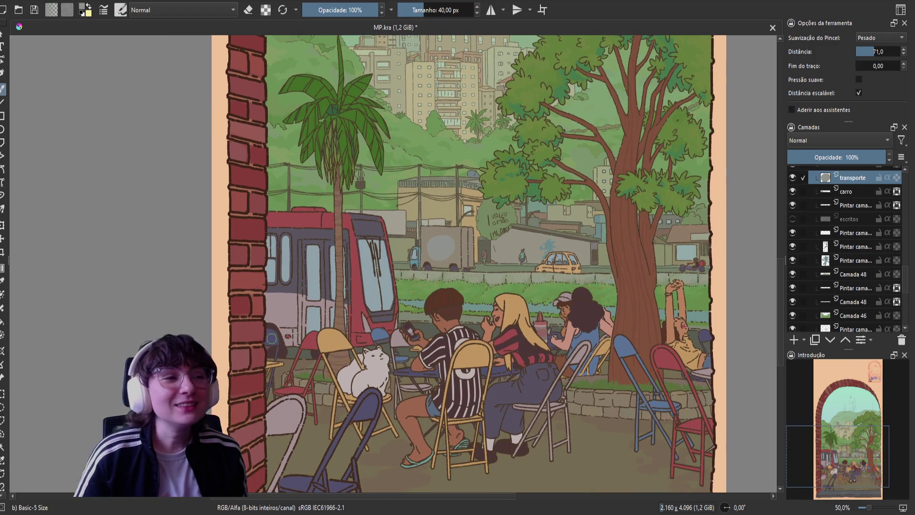
key(ctrl+s)
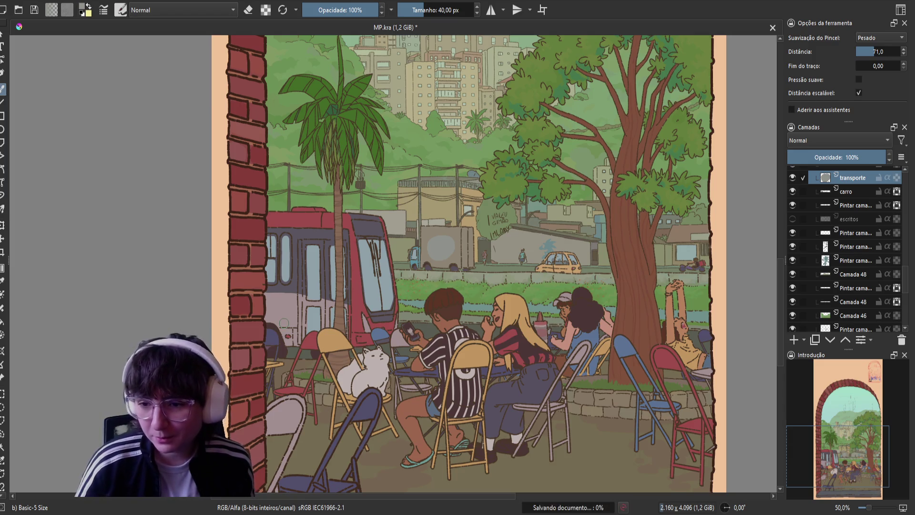
scroll(434, 235, up, 1)
drag(439, 230, 434, 235)
scroll(434, 235, up, 2)
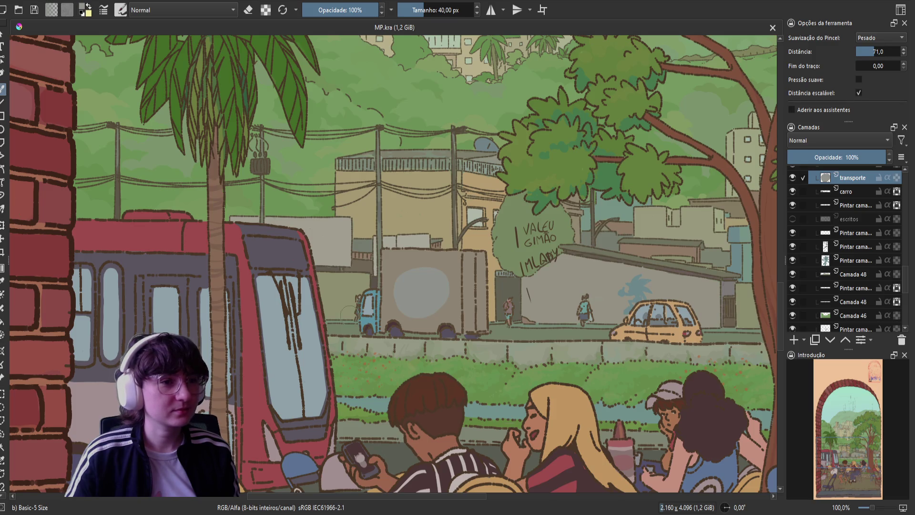
scroll(346, 287, down, 1)
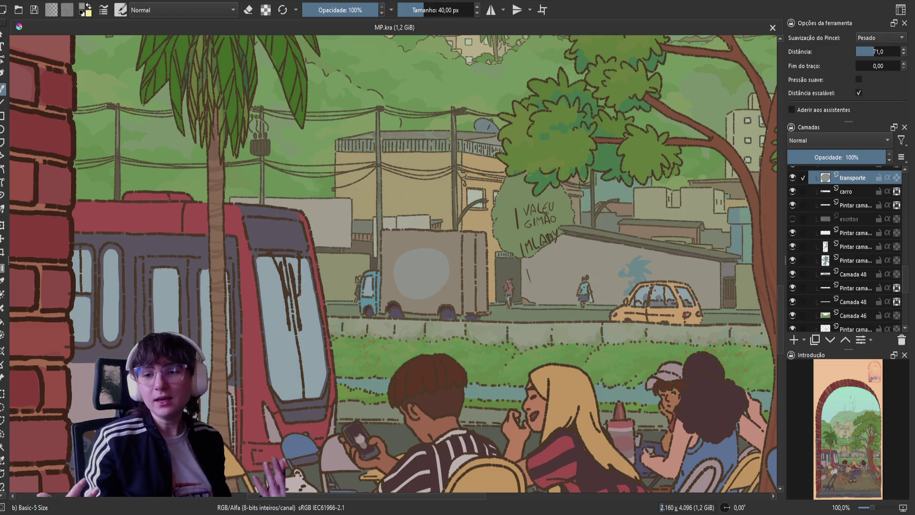
scroll(304, 144, down, 1)
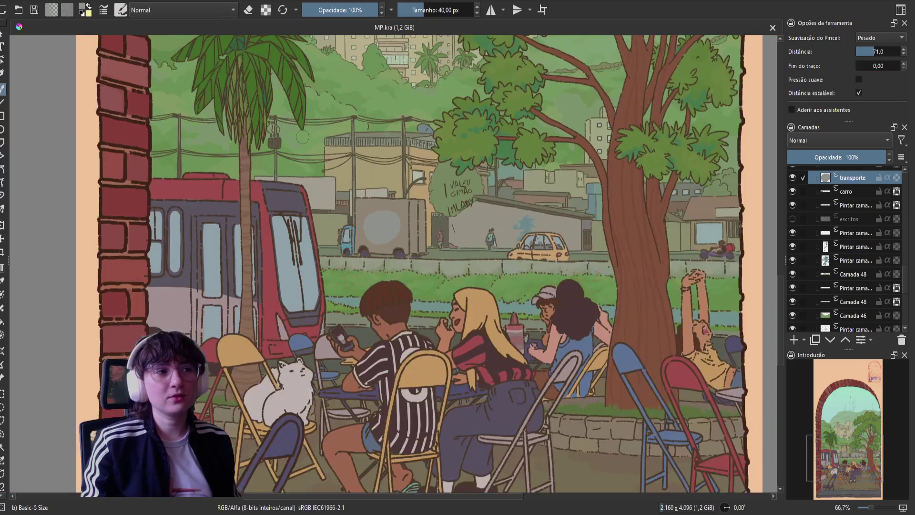
scroll(305, 150, down, 1)
drag(305, 151, 344, 232)
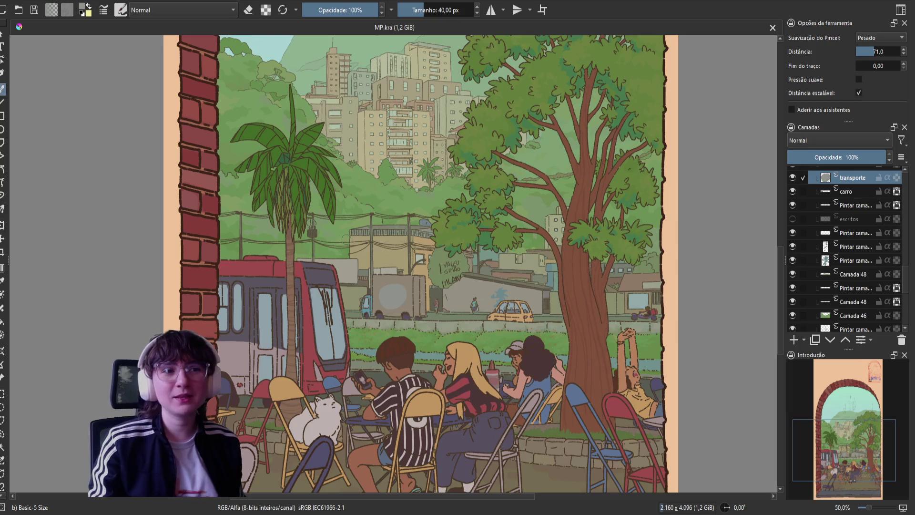
scroll(345, 236, up, 1)
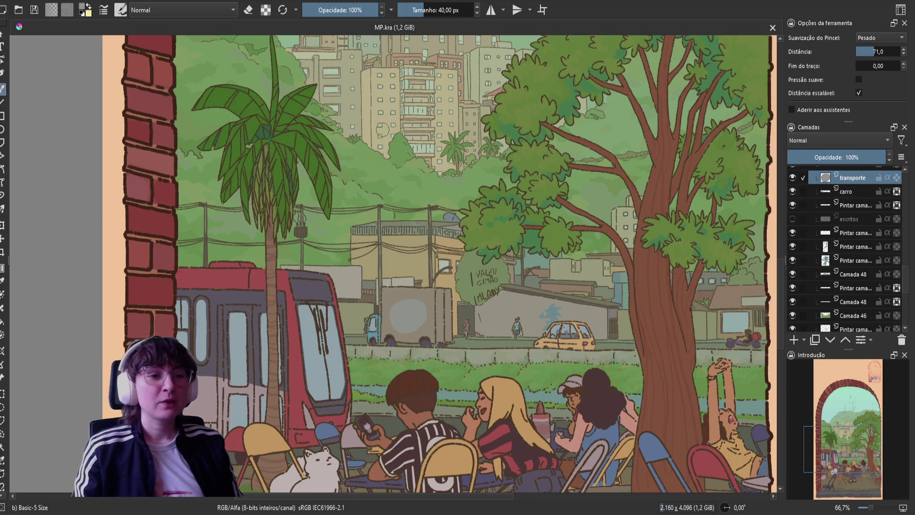
scroll(365, 174, down, 1)
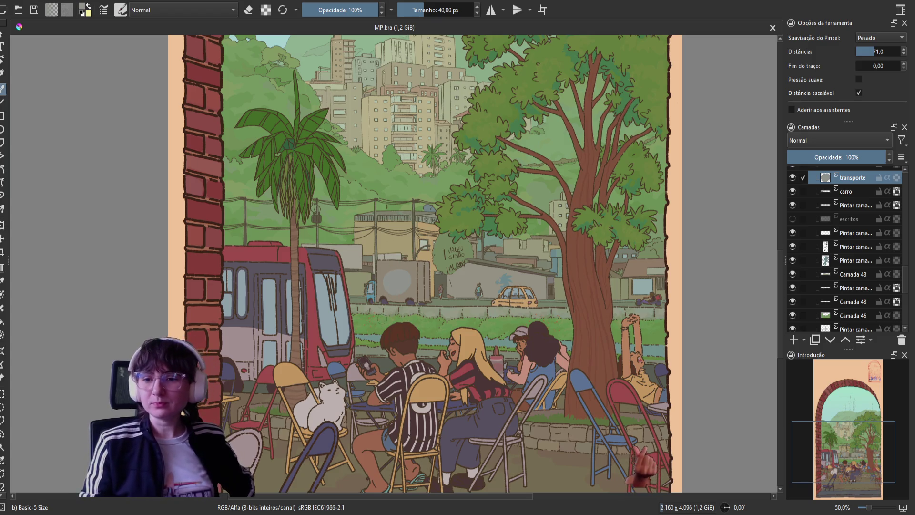
scroll(385, 319, down, 1)
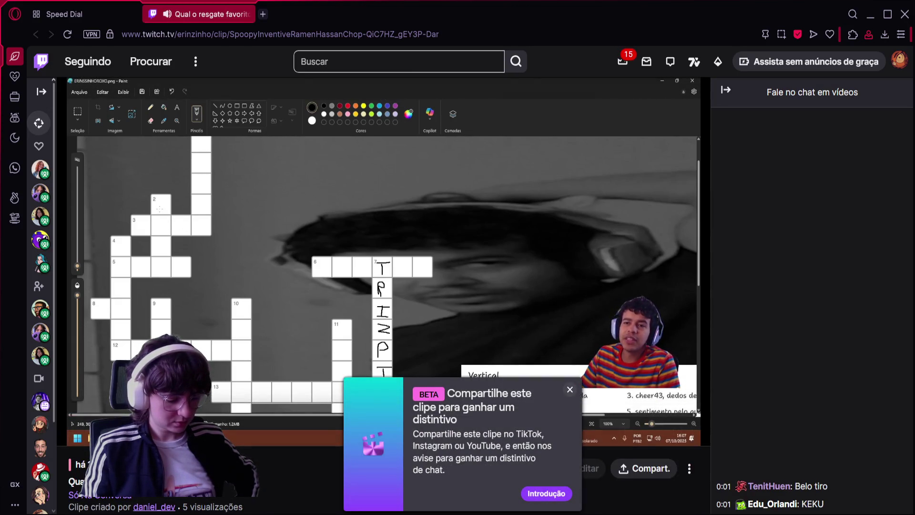
scroll(257, 315, down, 6)
scroll(257, 315, up, 6)
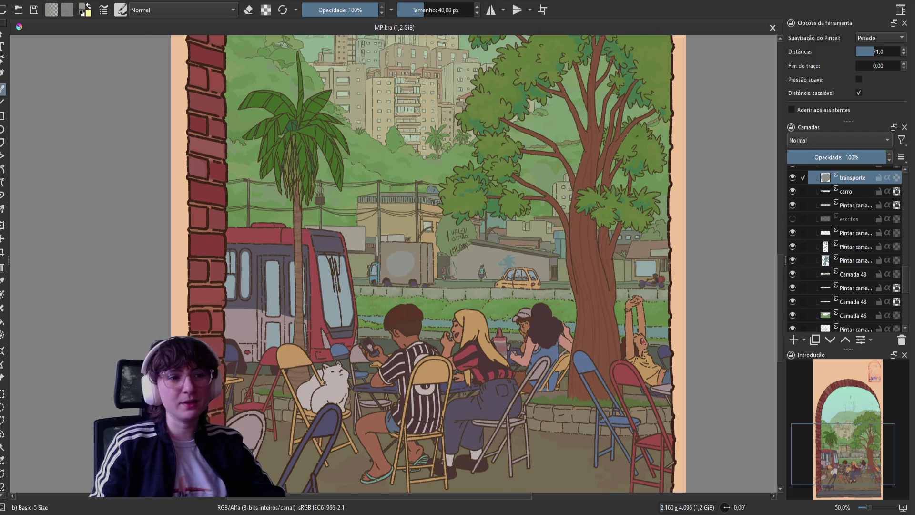
Add a new paint layer above the transporte layer.
scroll(386, 342, up, 4)
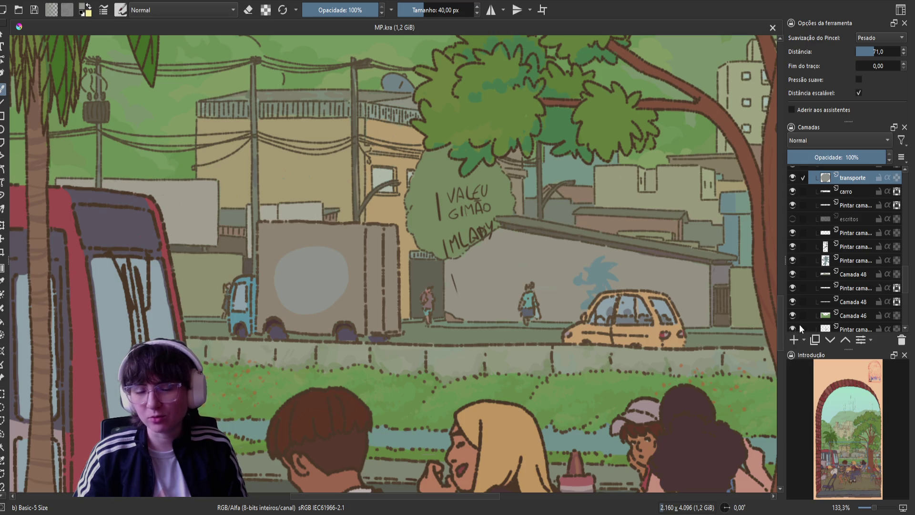
click(794, 341)
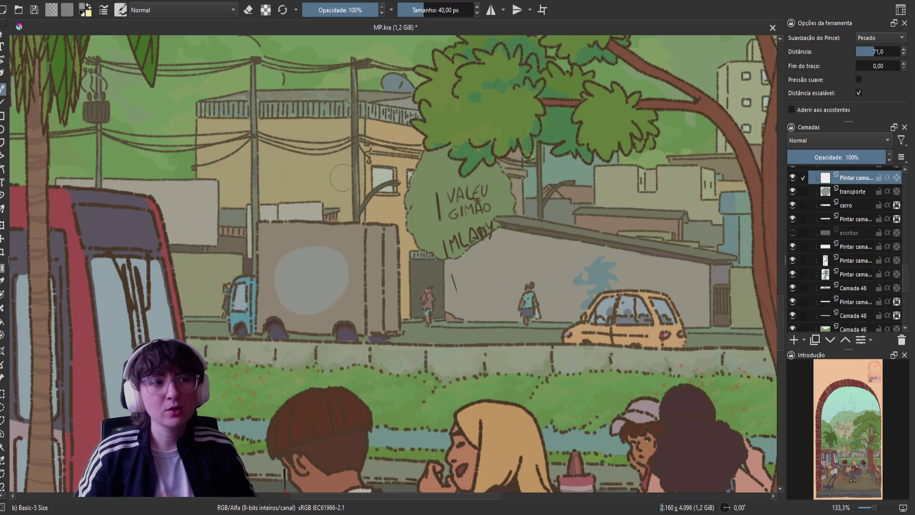
Hide the transporte layer, shrink the brush, and sketch test letters 'Tr' on the truck.
click(793, 191)
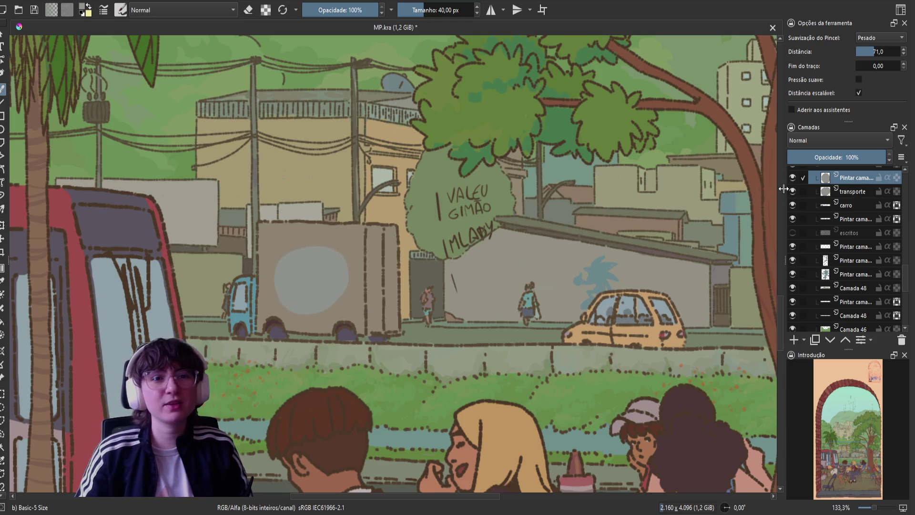
mouse_move(300, 261)
shift+mouse_down()
mouse_move(279, 253)
mouse_move(276, 268)
shift+mouse_up()
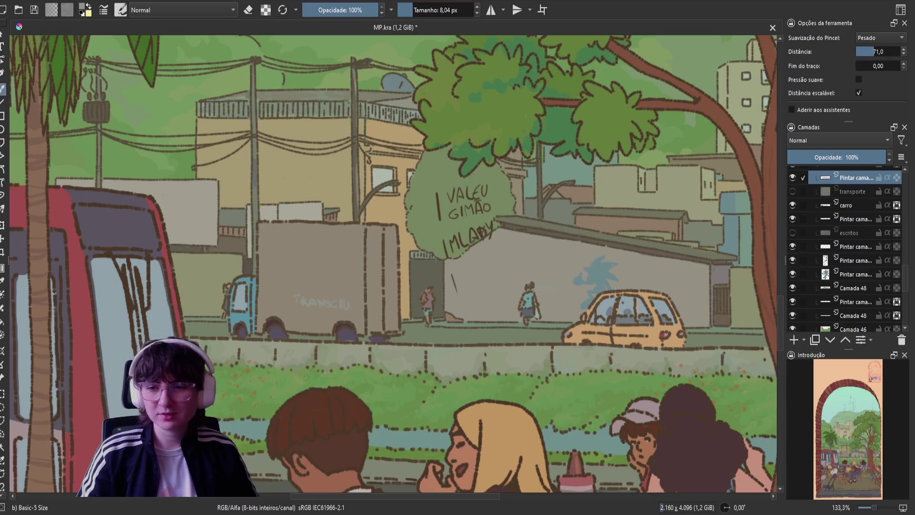
drag(262, 278, 258, 284)
key(ctrl+z)
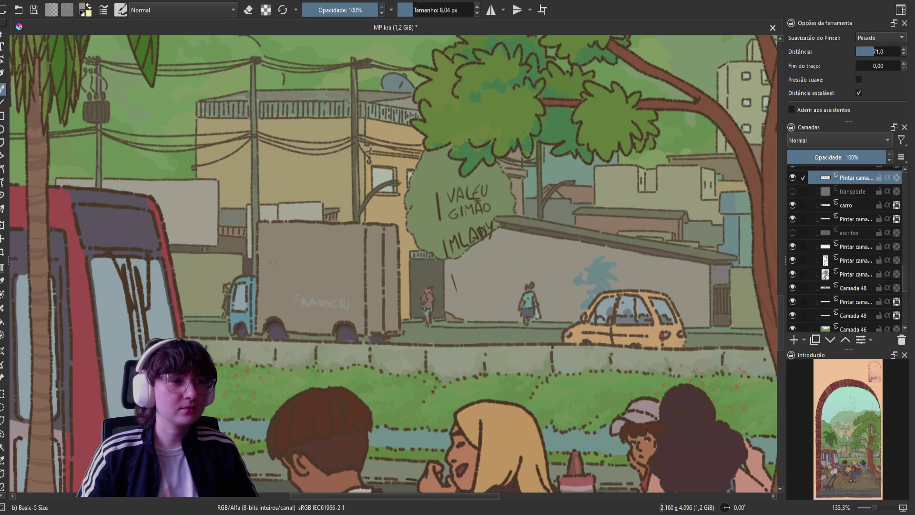
mouse_move(281, 253)
mouse_down()
mouse_move(283, 270)
mouse_move(309, 272)
mouse_up()
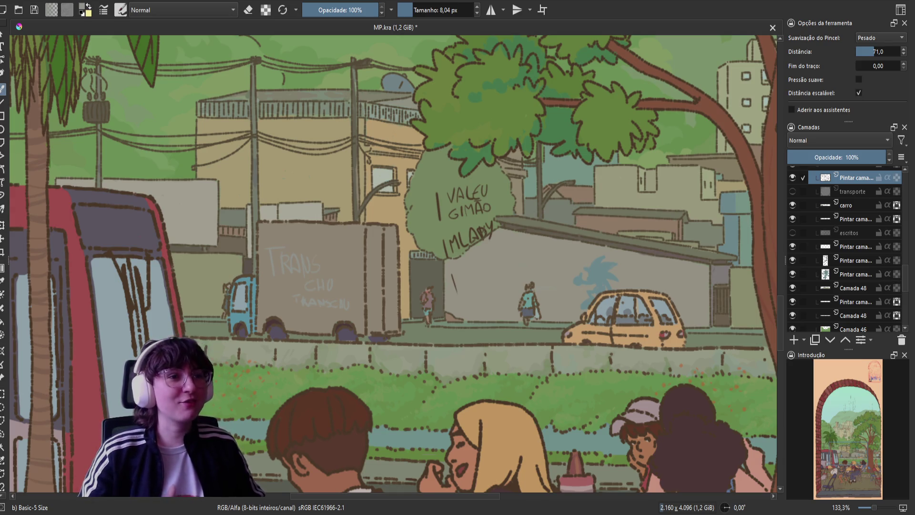
drag(325, 287, 341, 289)
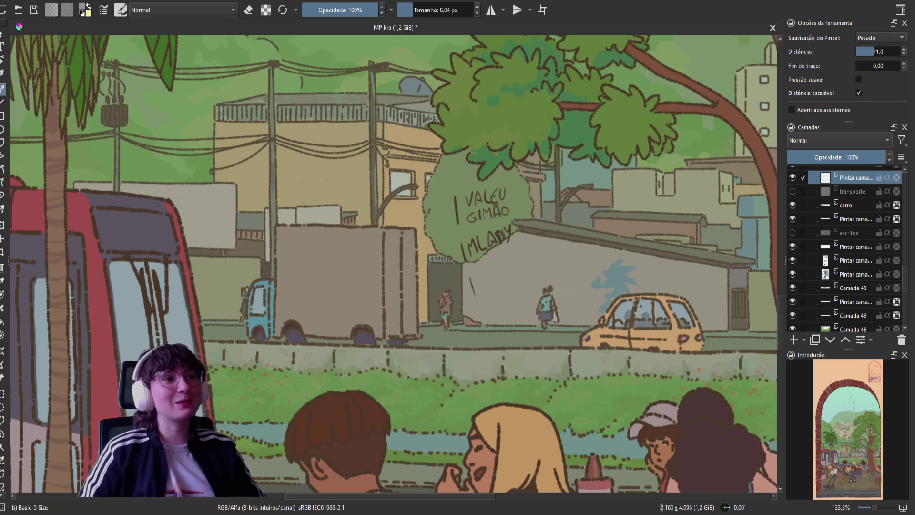
Save MP.kra, then sketch a pale light-blue loop across the truck's side.
key(ctrl+s)
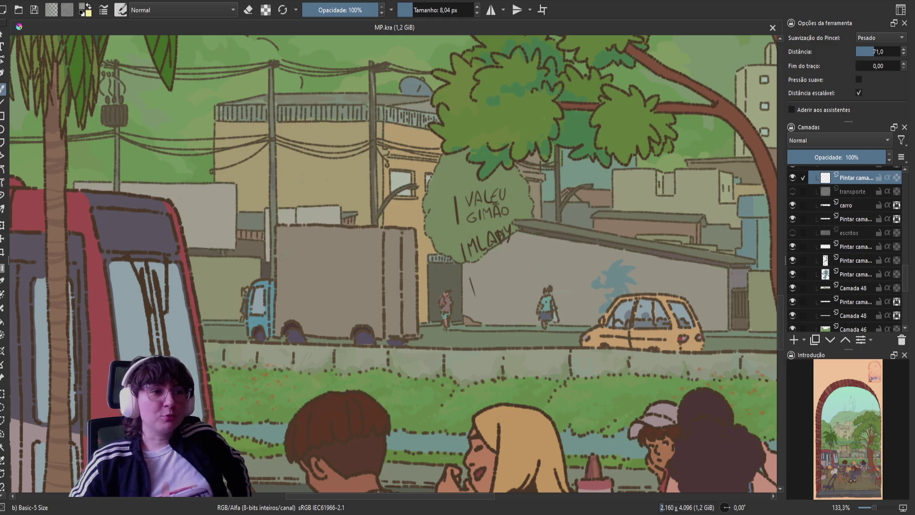
mouse_move(293, 272)
mouse_down()
mouse_move(377, 257)
mouse_move(301, 283)
mouse_move(367, 260)
mouse_up()
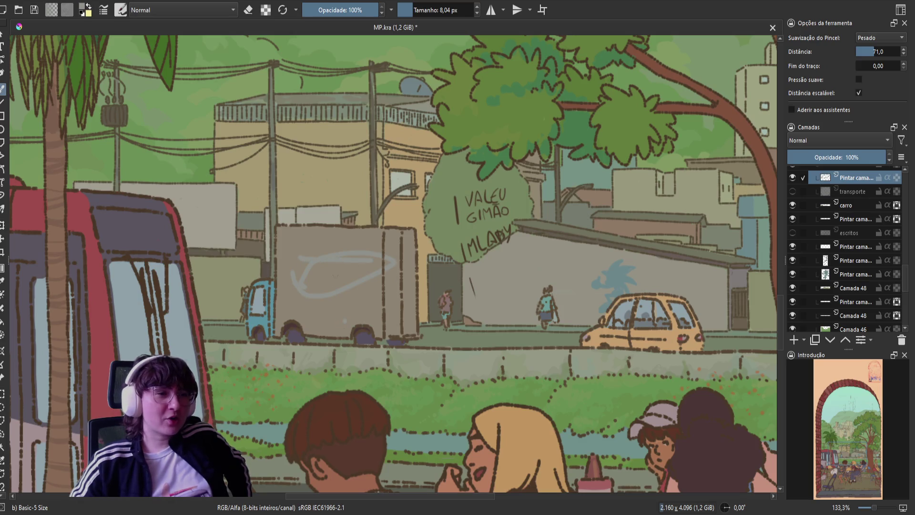
Try several light-blue horizontal strokes across the truck's side, undoing each attempt.
drag(298, 286, 372, 288)
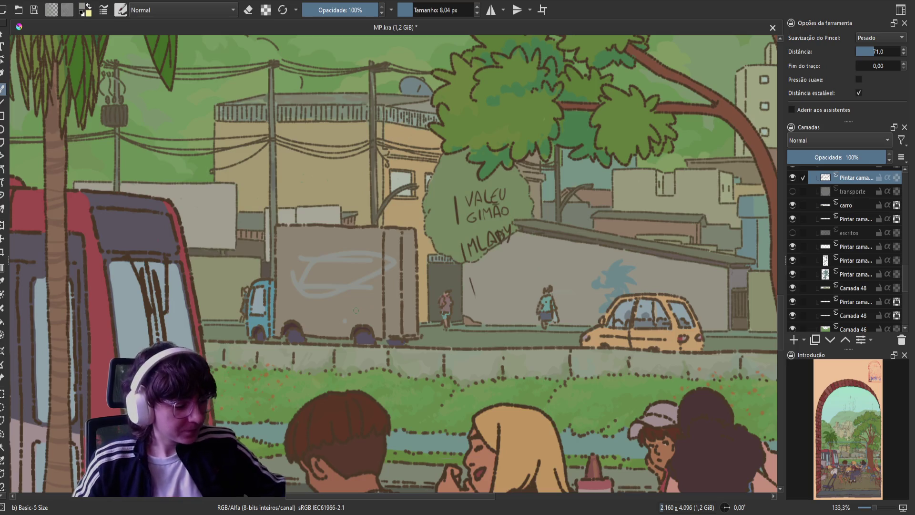
key(ctrl+z)
key(ctrl+z)
key(ctrl+z)
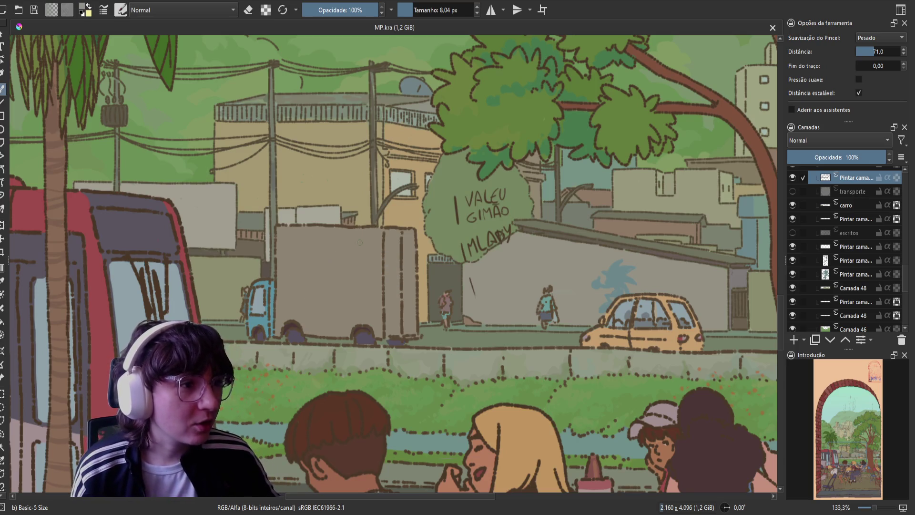
drag(311, 254, 382, 252)
drag(315, 280, 415, 272)
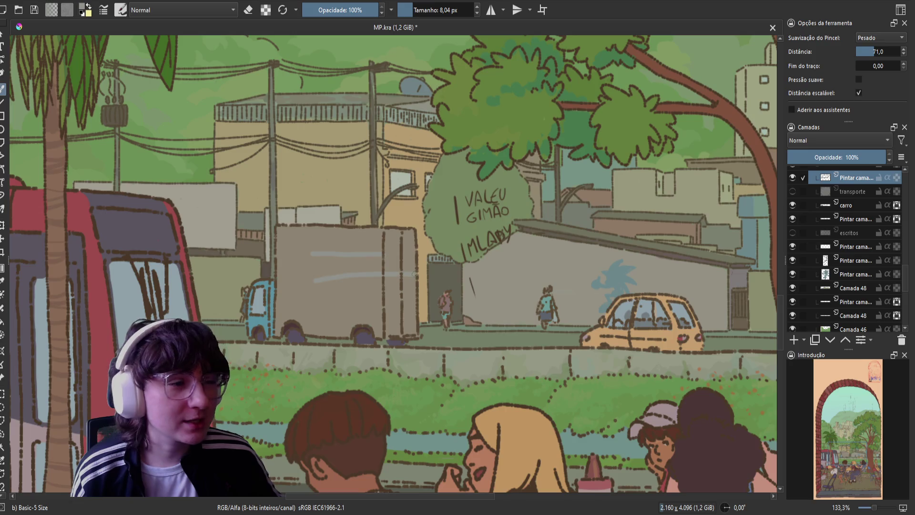
key(ctrl+z)
key(ctrl+z)
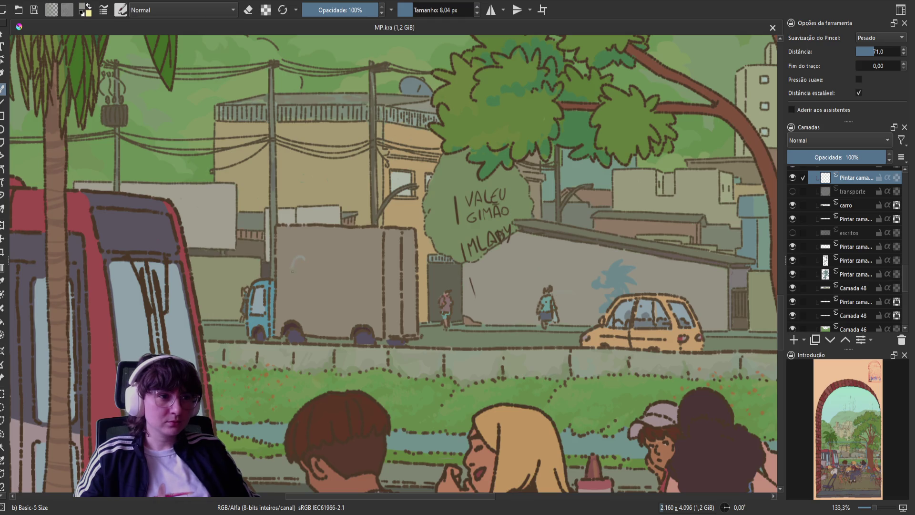
Sketch a pale letter C on the grey truck's side.
drag(304, 256, 300, 275)
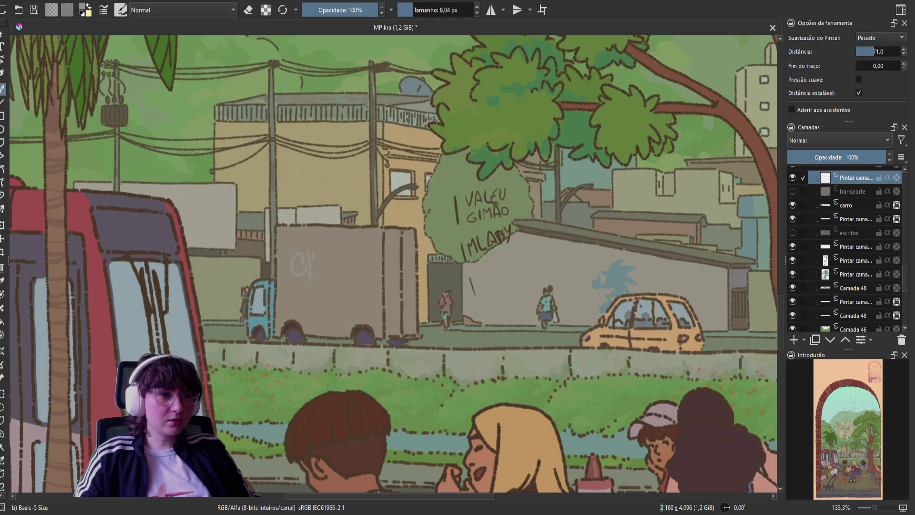
Extend the C into 'CH' on the truck, undoing stray strokes.
drag(310, 253, 310, 275)
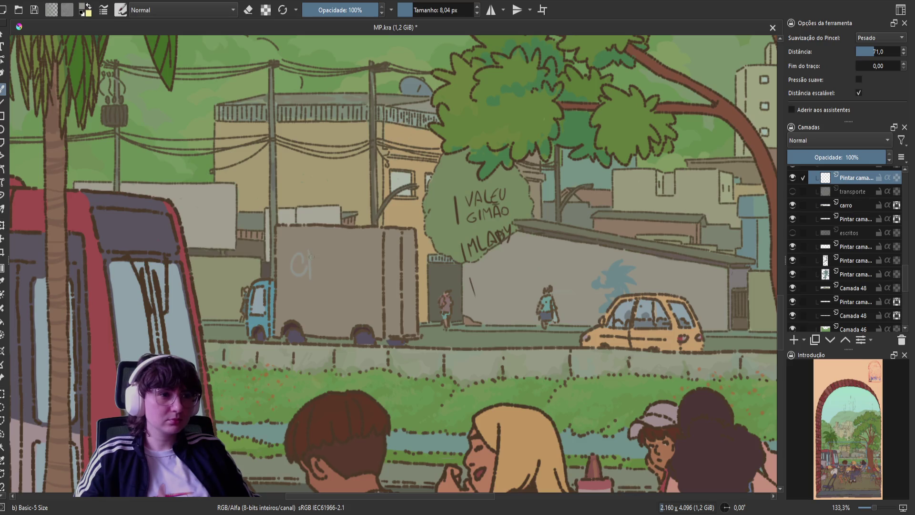
key(ctrl+z)
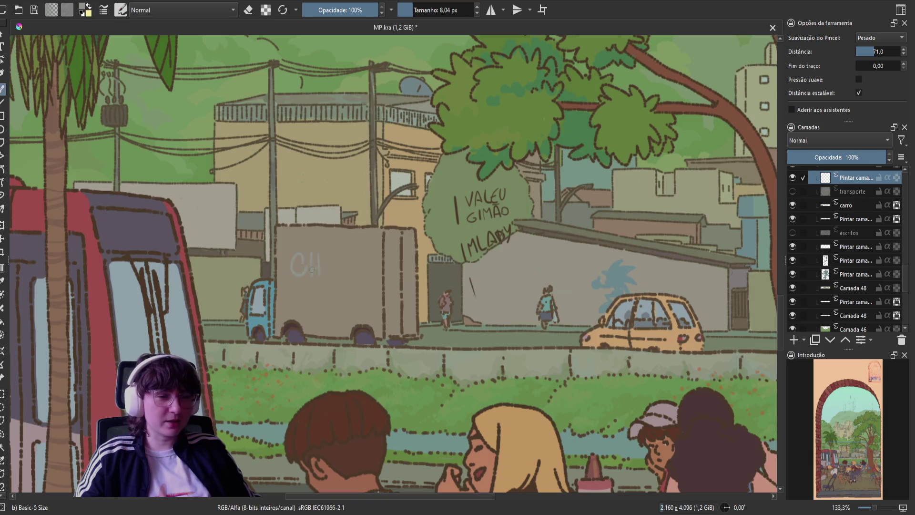
mouse_move(307, 253)
mouse_down()
mouse_move(308, 275)
mouse_move(318, 265)
mouse_up()
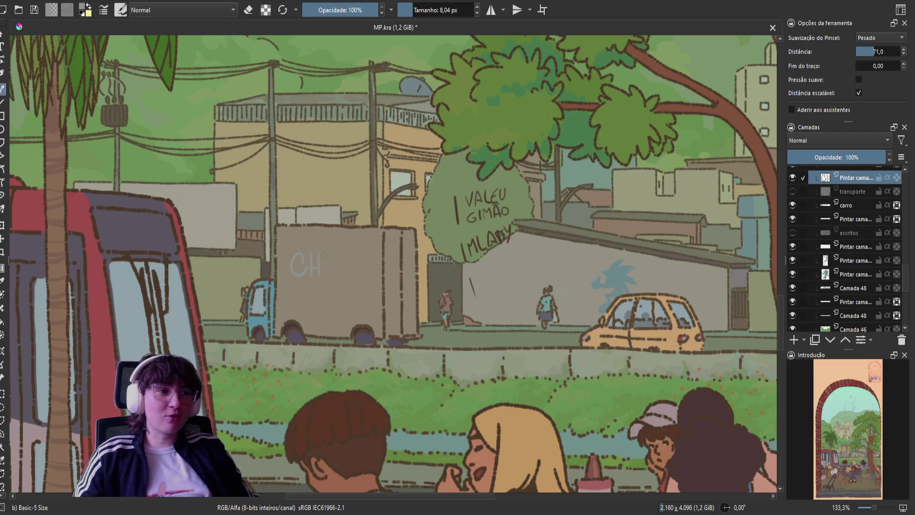
drag(323, 251, 325, 272)
key(ctrl+z)
key(ctrl+shift+z)
key(ctrl+z)
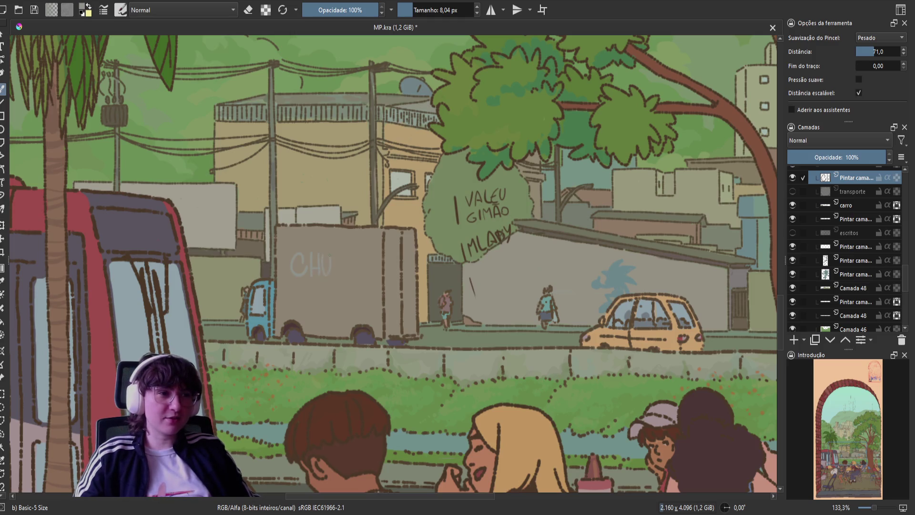
Letter 'UBÃO' with its tilde after CH to complete CHUBÃO.
mouse_move(324, 253)
mouse_down()
mouse_move(326, 274)
mouse_move(334, 258)
mouse_up()
key(ctrl+z)
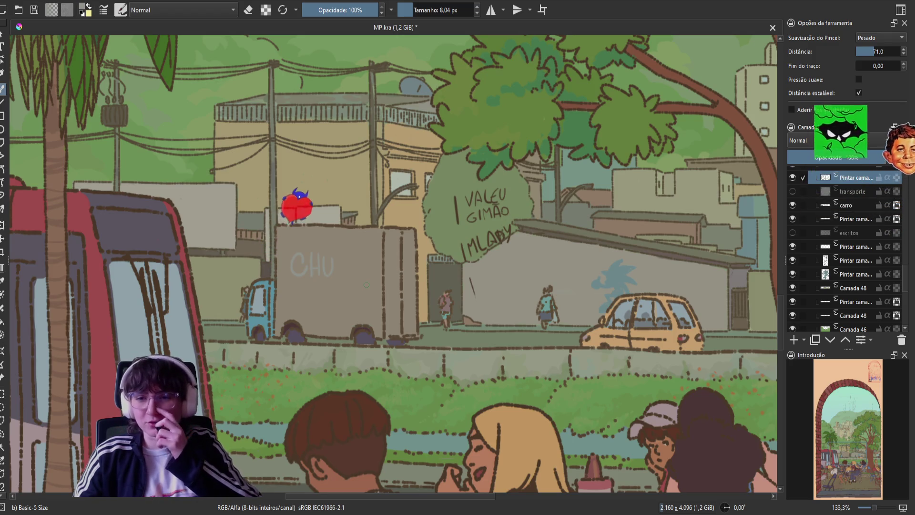
drag(325, 256, 331, 257)
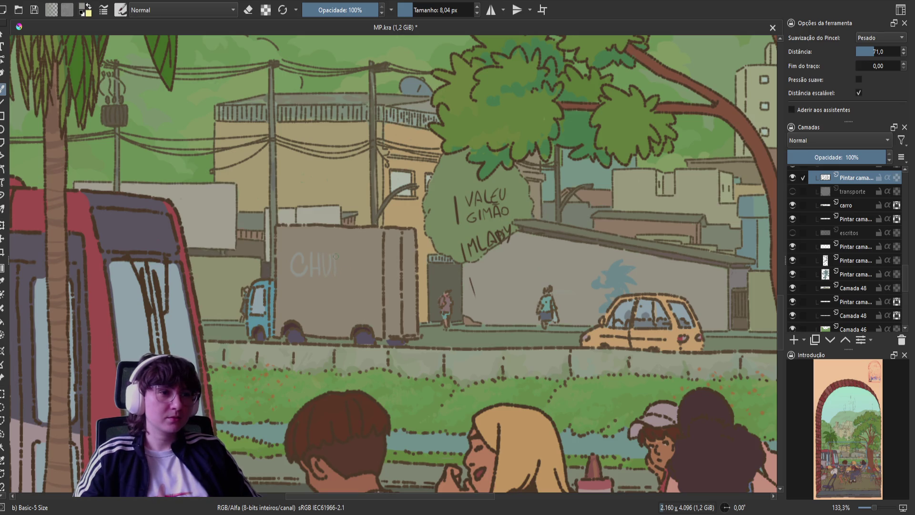
drag(336, 254, 353, 268)
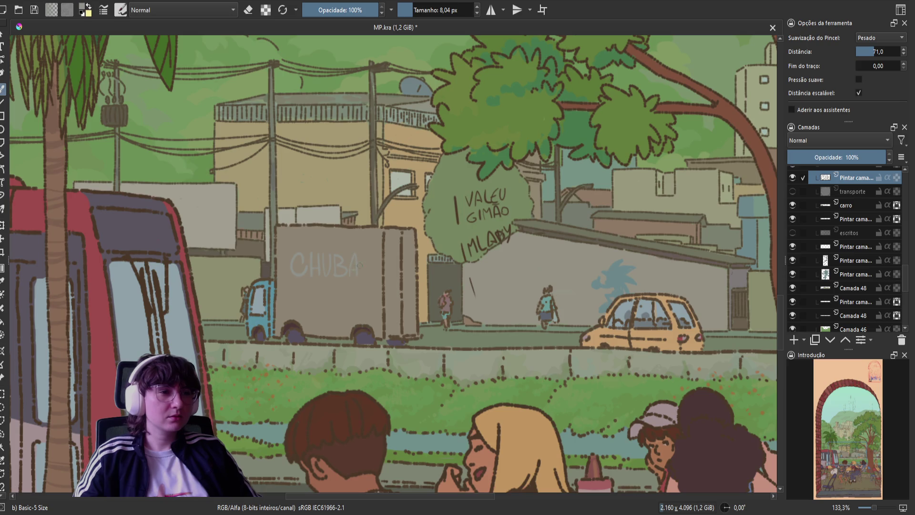
key(ctrl+z)
key(ctrl+z)
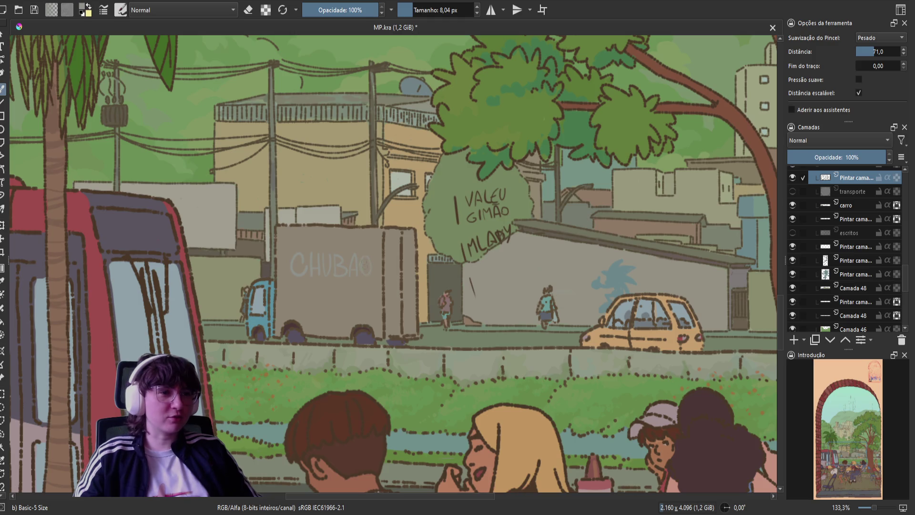
drag(368, 256, 361, 246)
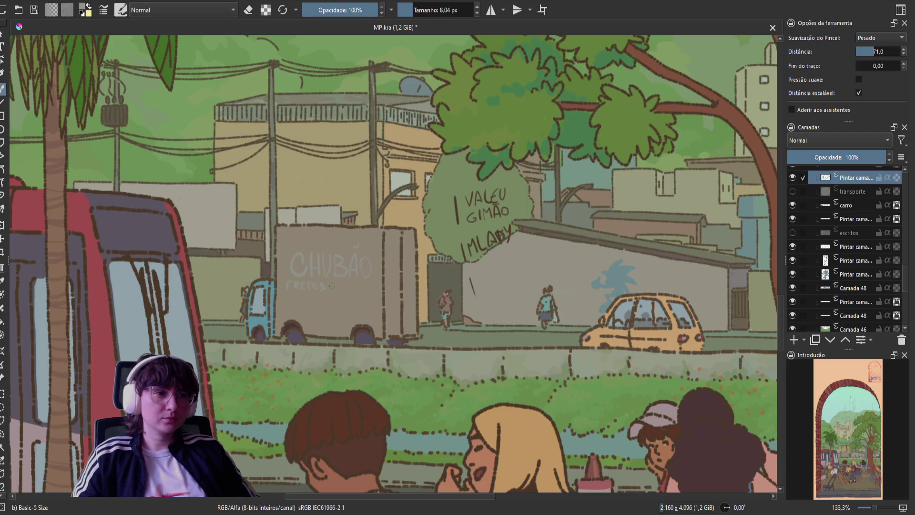
Redo the faint FRETES lettering, add its final S and the small 'e', then save.
drag(332, 286, 284, 288)
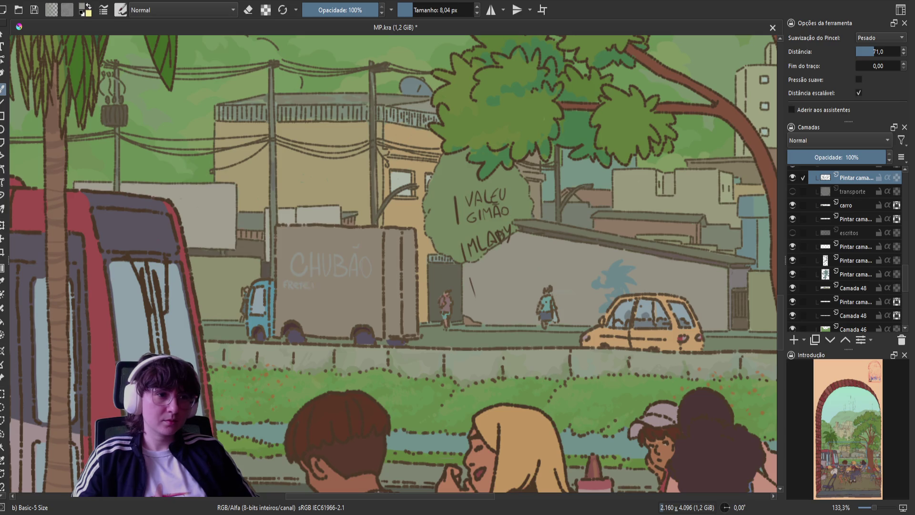
mouse_move(315, 282)
mouse_down()
mouse_move(311, 288)
mouse_move(328, 288)
mouse_up()
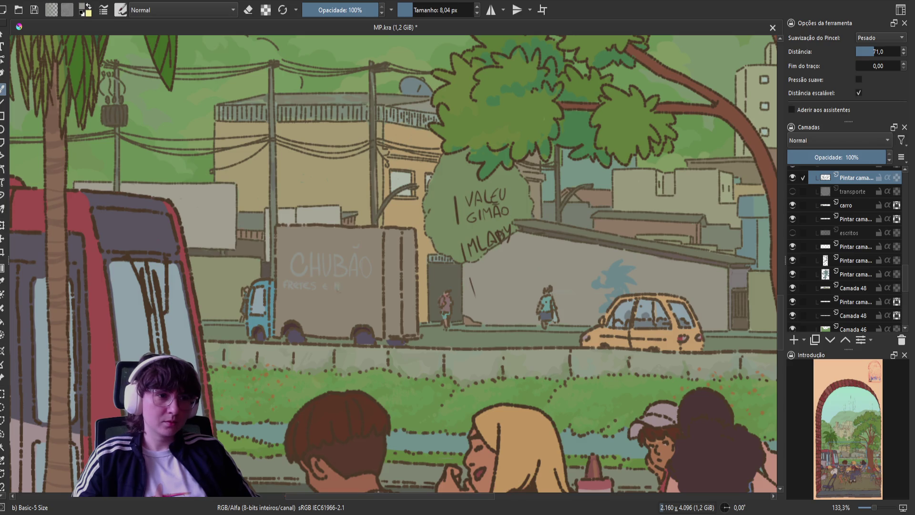
drag(340, 283, 344, 288)
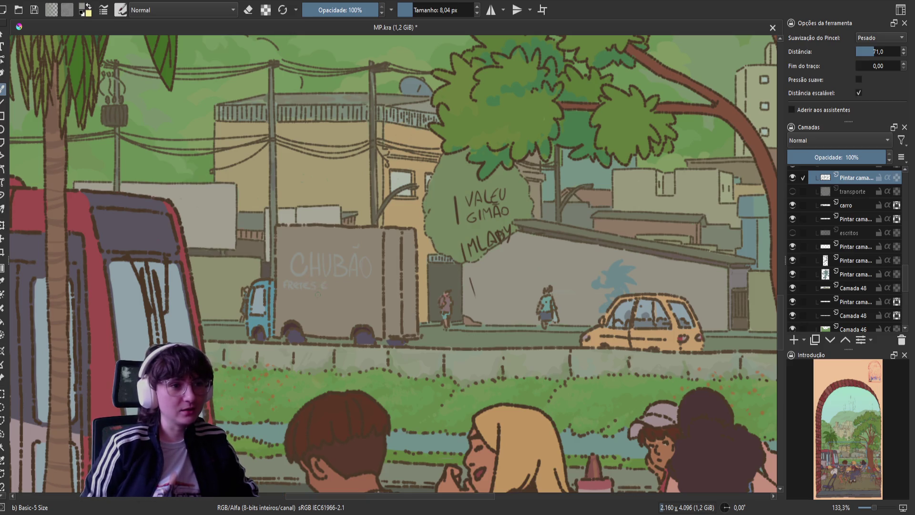
key(ctrl+s)
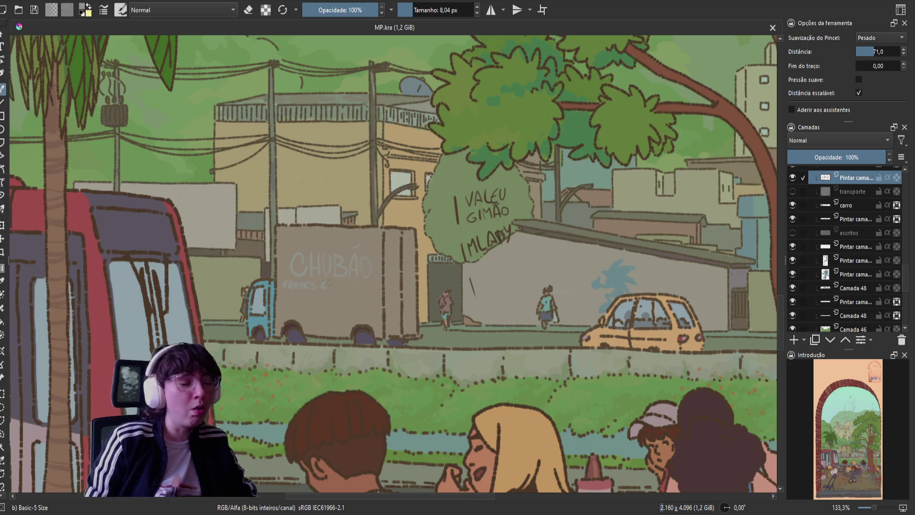
Repaint the mark after FRETES, continue the MUDANÇAS lettering, undo a stray stroke, and save.
scroll(345, 272, up, 1)
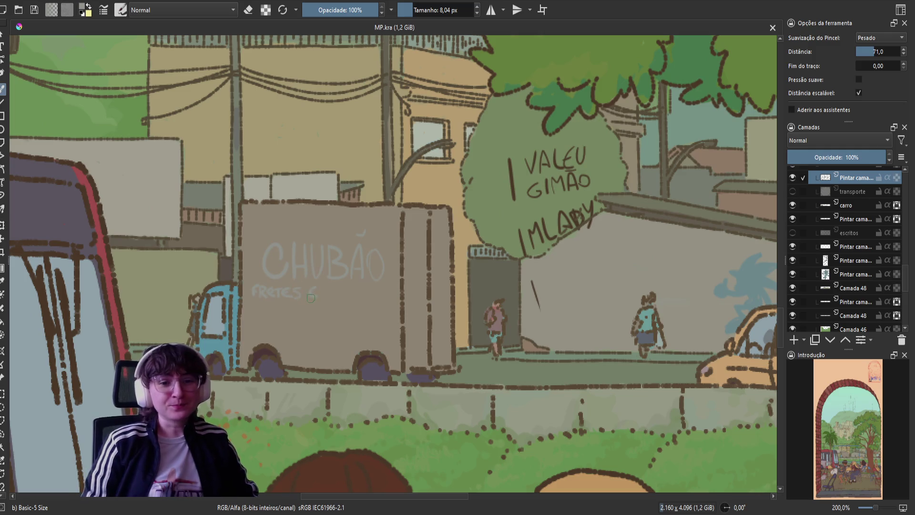
key(ctrl+z)
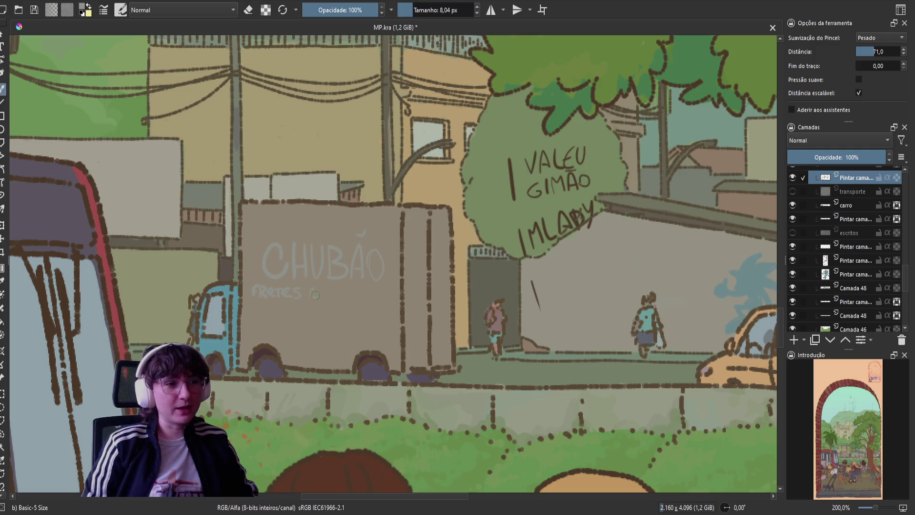
drag(314, 286, 311, 292)
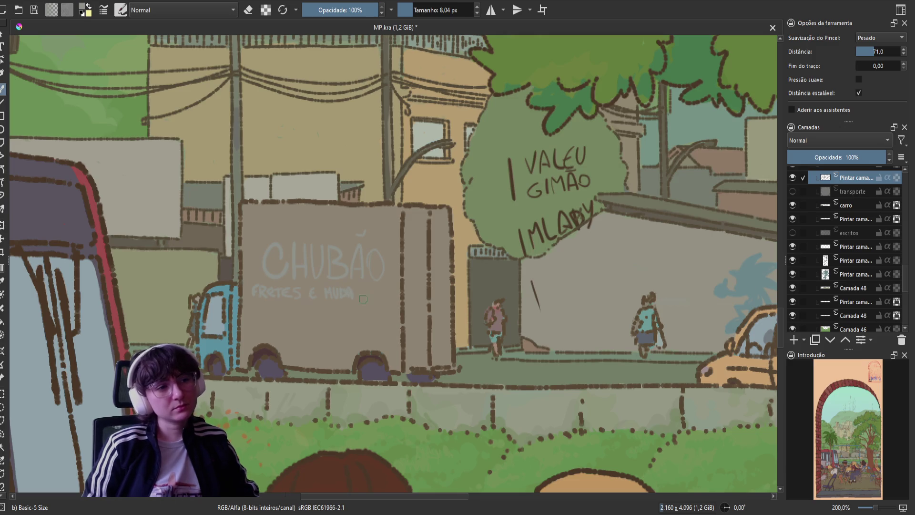
drag(354, 298, 358, 287)
key(ctrl+z)
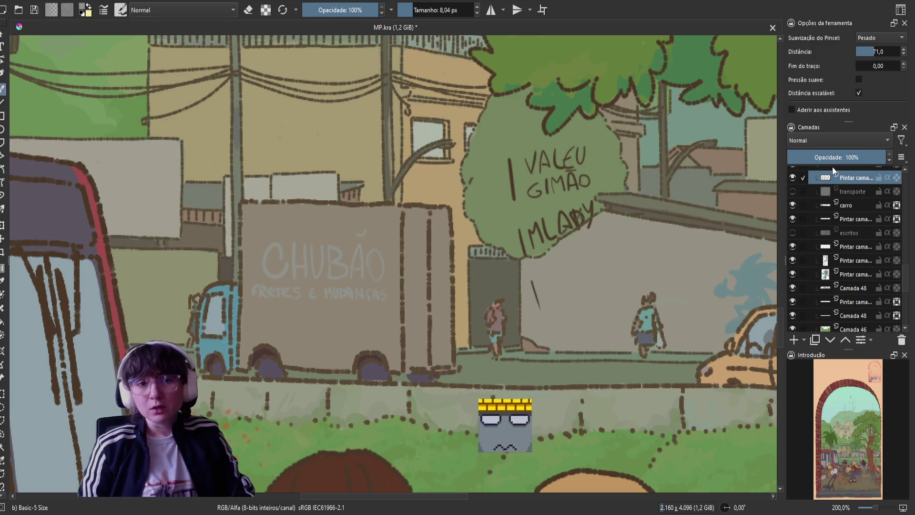
key(ctrl+s)
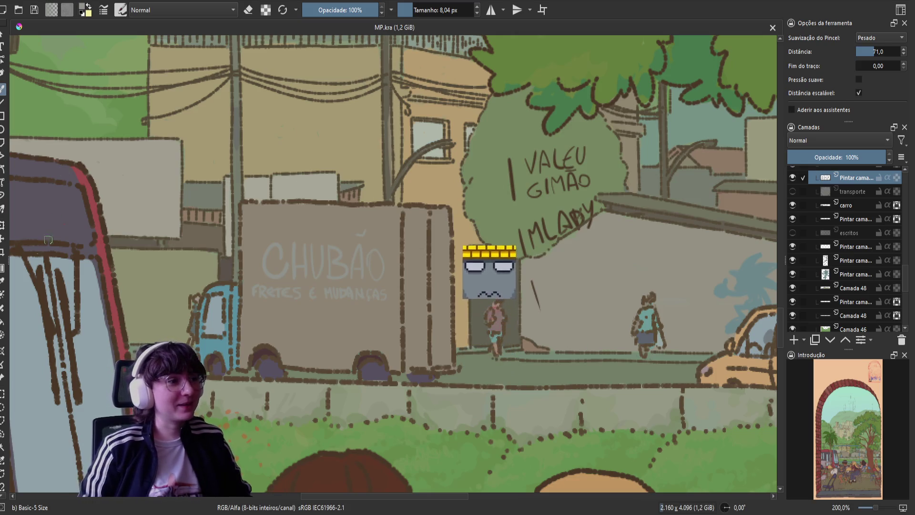
Lasso-select the CHUBÃO and FRETES E MUDANÇAS lettering on the truck.
click(3, 433)
drag(246, 279, 287, 284)
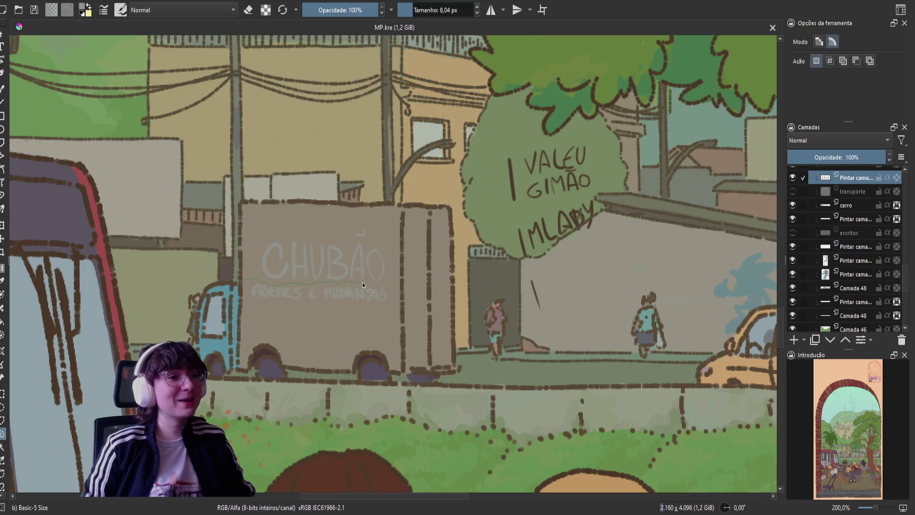
mouse_move(398, 236)
mouse_down()
mouse_move(229, 265)
mouse_move(241, 278)
mouse_up()
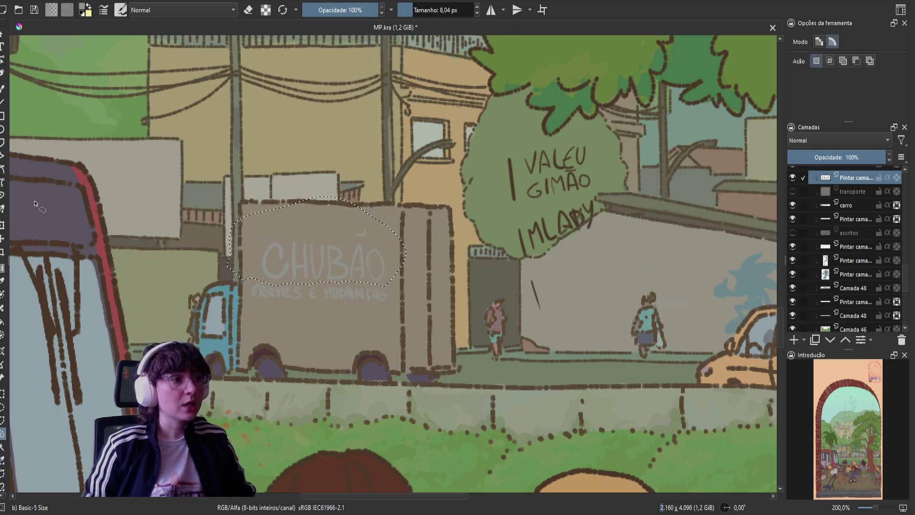
Transform the selected truck lettering a few pixels downward, apply it, and save MP.kra.
click(3, 228)
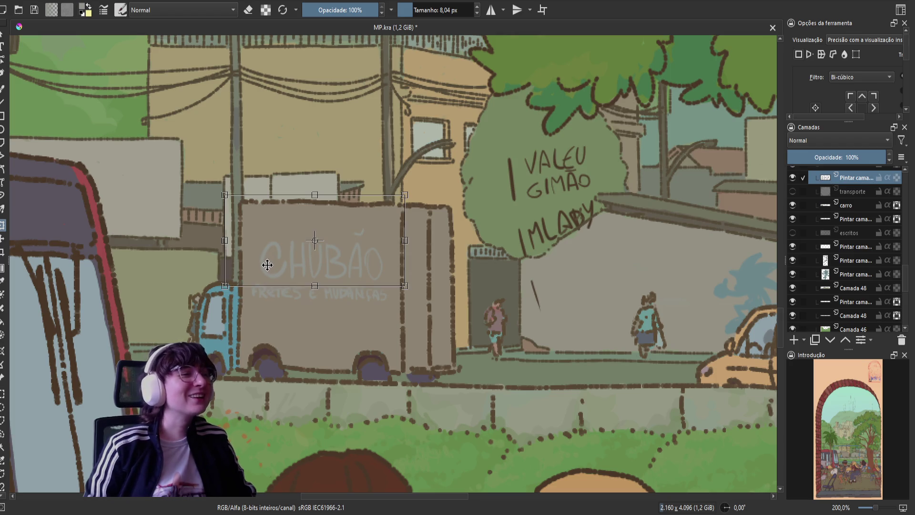
key(ctrl+s)
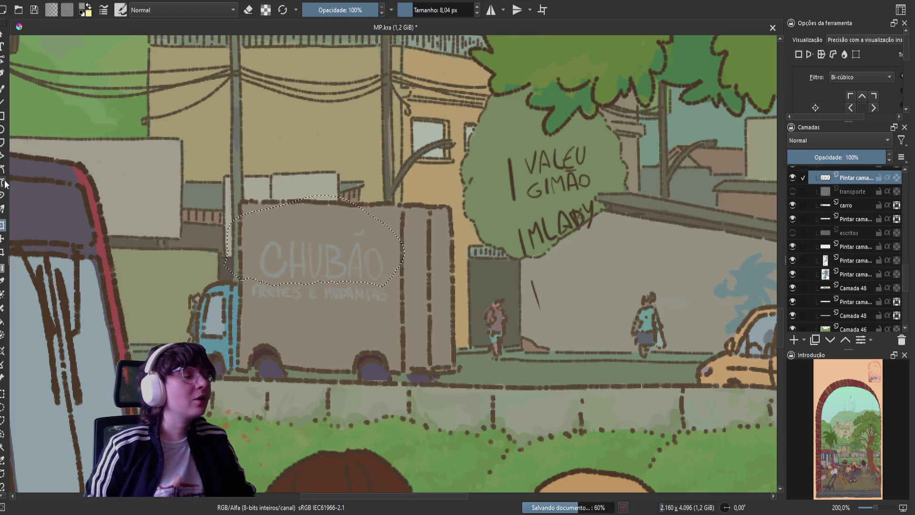
click(3, 393)
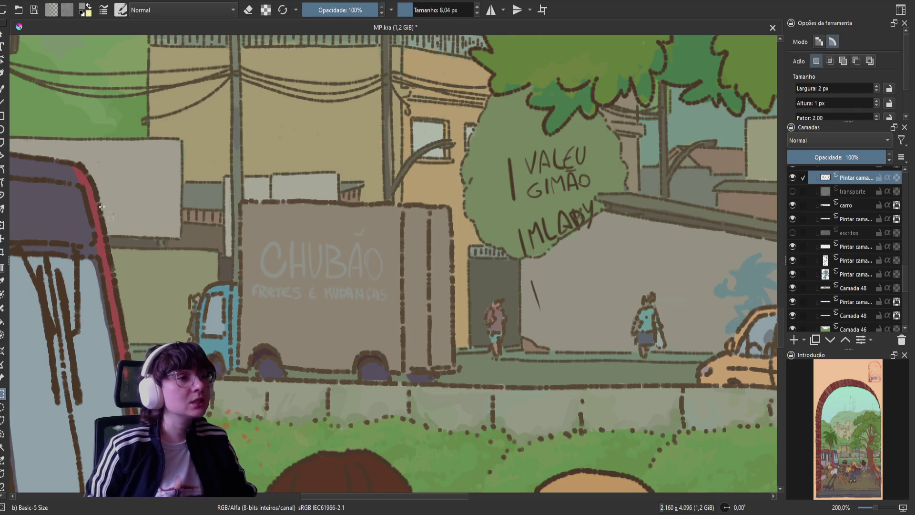
click(2, 225)
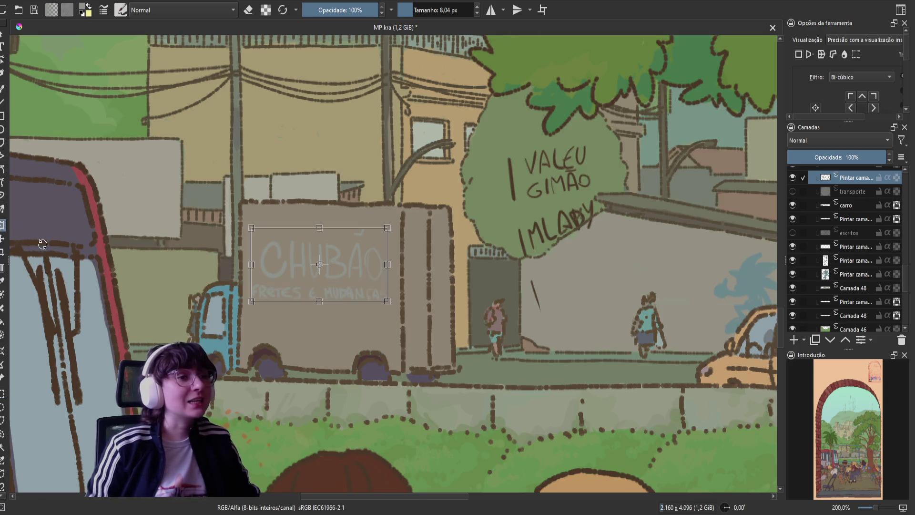
drag(287, 277, 286, 285)
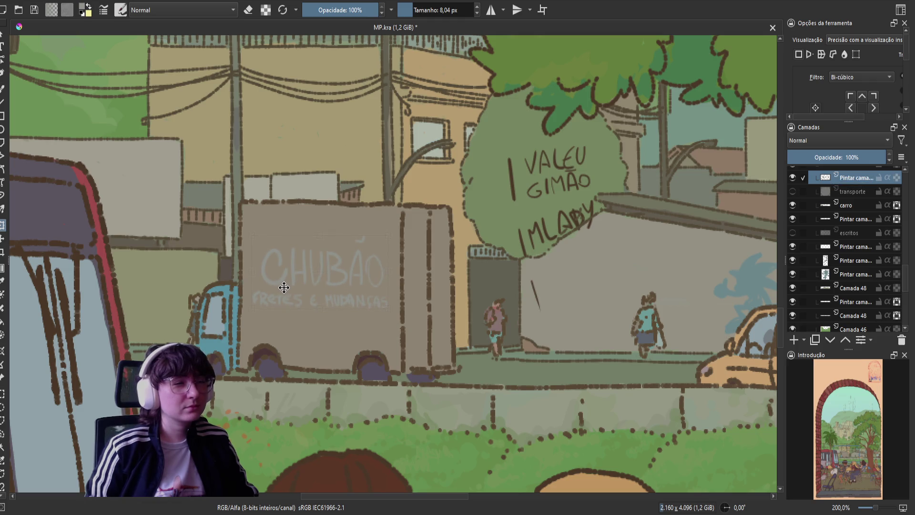
mouse_move(284, 288)
mouse_down()
mouse_move(284, 299)
mouse_move(284, 282)
mouse_up()
key(Return)
key(ctrl+s)
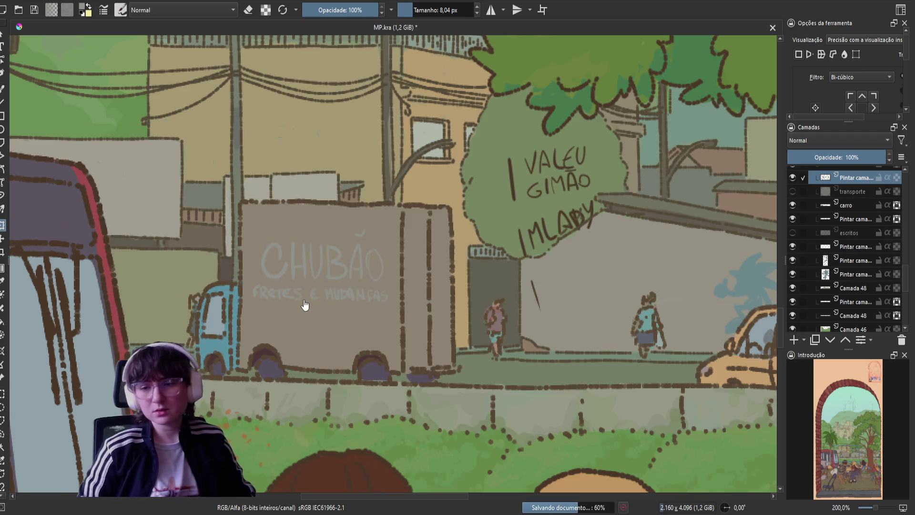
Hide the truck lettering layer, add a new paint layer on top, and test-and-undo a brush stroke.
click(792, 177)
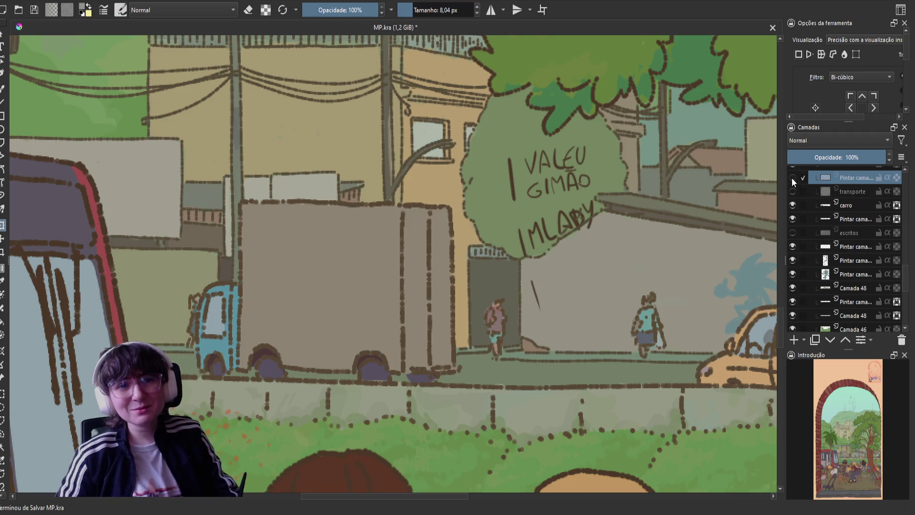
click(794, 339)
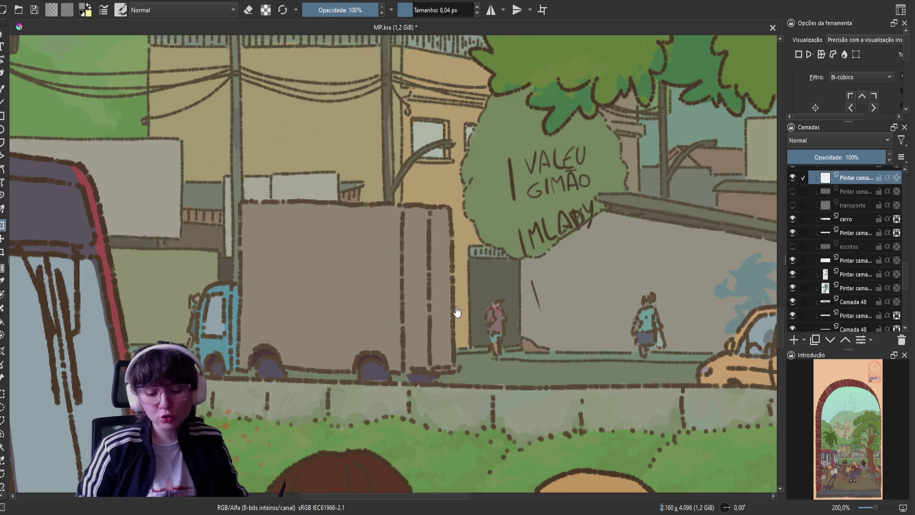
key(b)
mouse_move(317, 250)
mouse_down()
mouse_move(344, 267)
mouse_move(305, 286)
mouse_up()
key(ctrl+z)
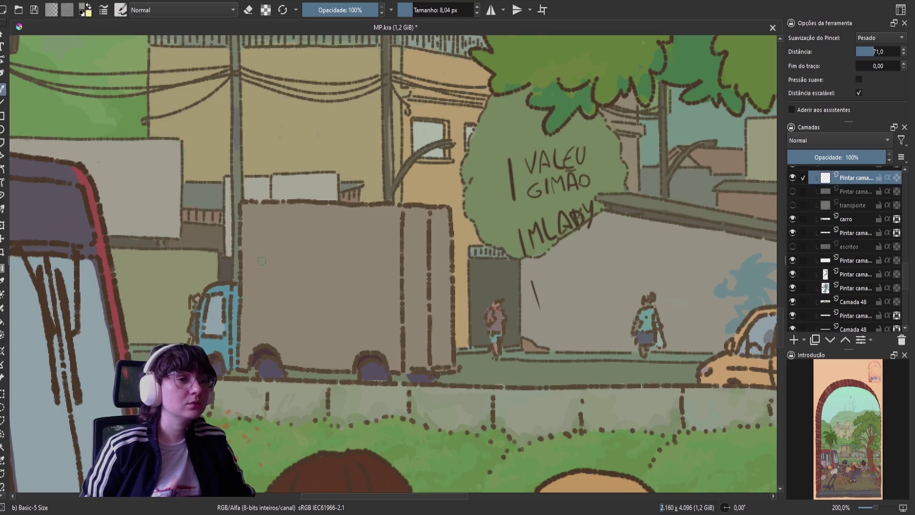
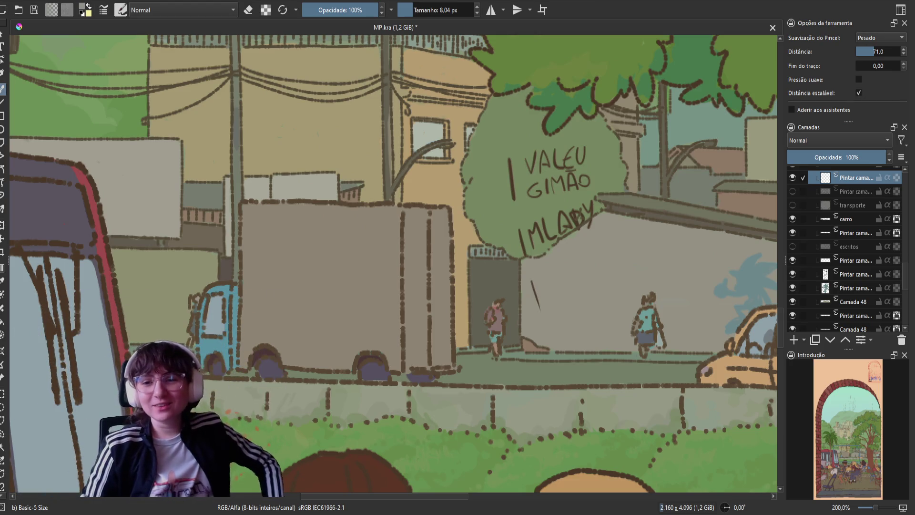
Save MP.kra and nudge the view of the street scene slightly.
key(ctrl+s)
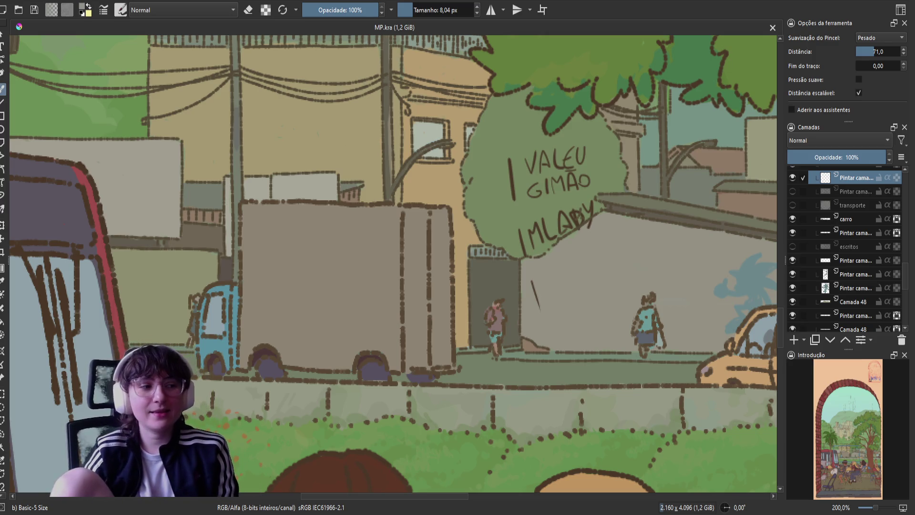
drag(395, 334, 406, 313)
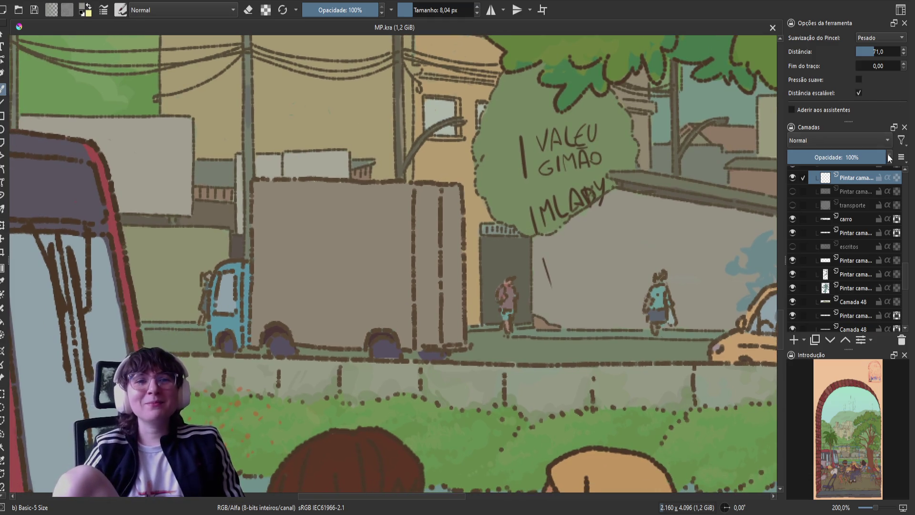
Show the second 'Pintar camada' layer so the truck reads CHUBÃO FRETES E MUDANÇAS.
click(792, 191)
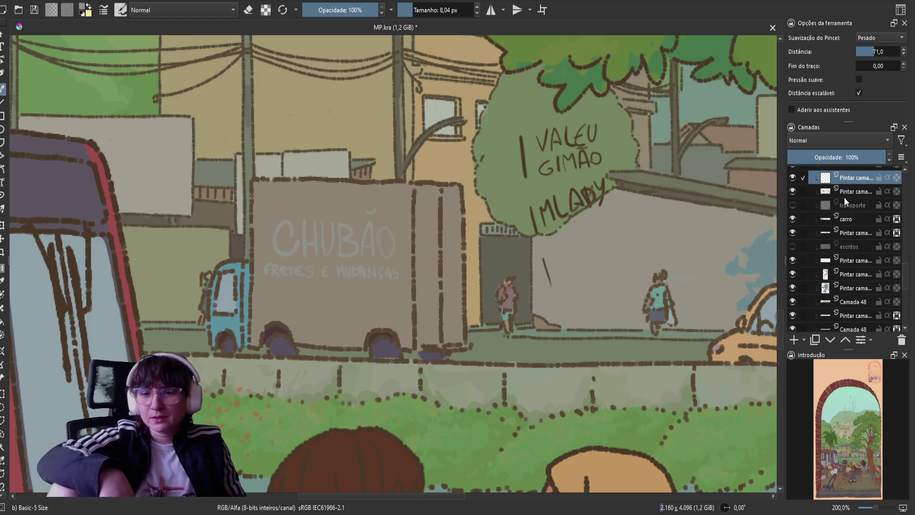
drag(615, 115, 553, 177)
drag(434, 273, 475, 282)
key(ctrl+z)
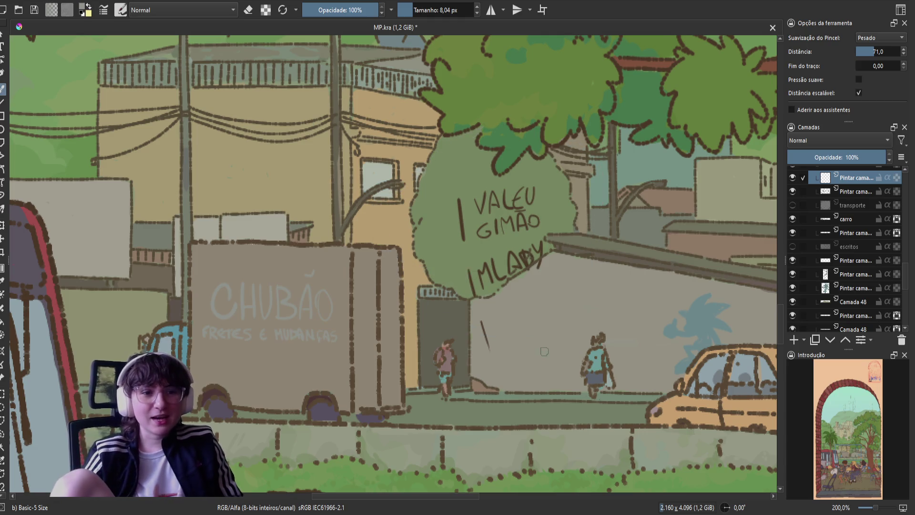
drag(545, 353, 496, 343)
mouse_move(524, 377)
mouse_down()
mouse_move(527, 337)
mouse_move(575, 326)
mouse_move(488, 309)
mouse_move(532, 343)
mouse_up()
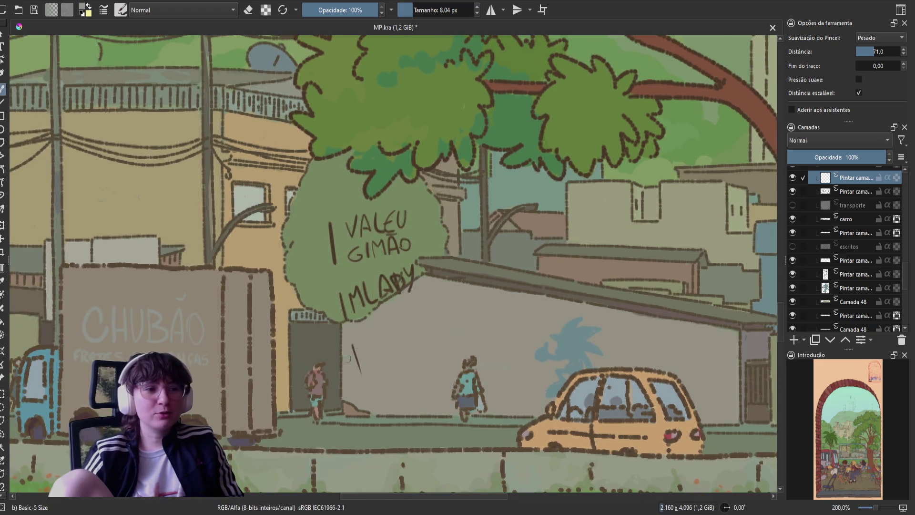
drag(302, 368, 459, 374)
drag(230, 369, 274, 336)
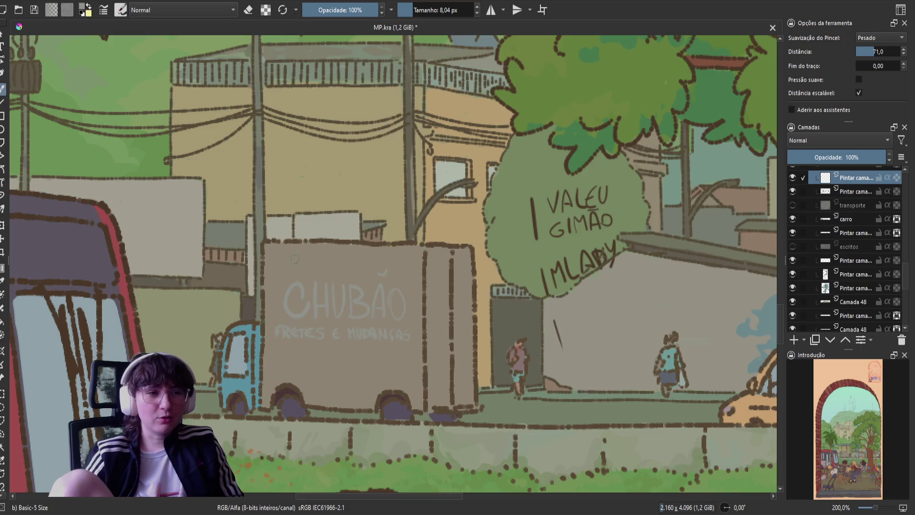
mouse_move(456, 398)
mouse_down()
mouse_move(148, 394)
mouse_move(305, 408)
mouse_move(295, 405)
mouse_move(299, 413)
mouse_up()
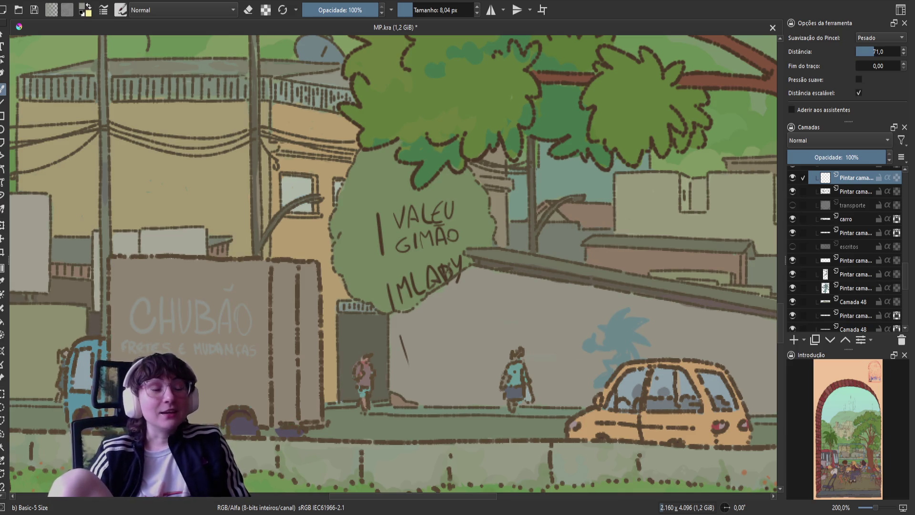
key(ctrl+s)
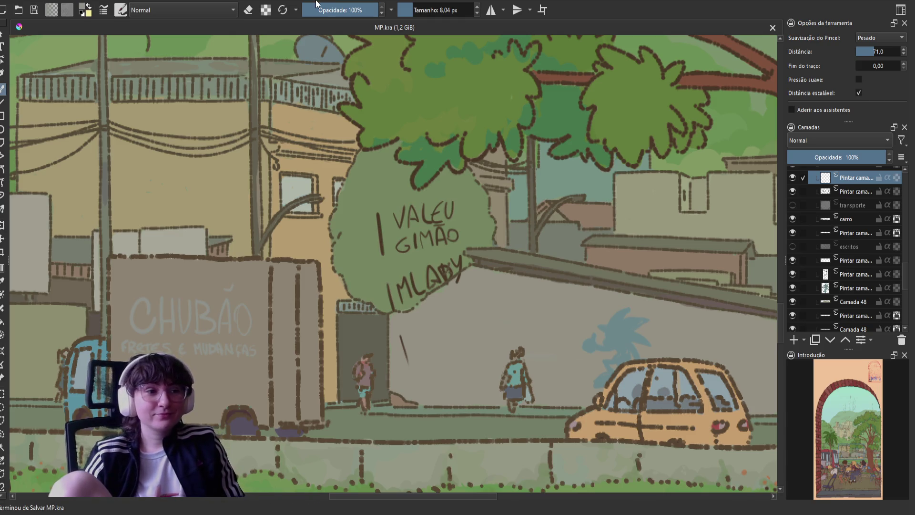
Review the tree trunk and CHUBÃO truck, then hide the truck's lettering layer.
scroll(393, 262, down, 5)
scroll(394, 262, up, 4)
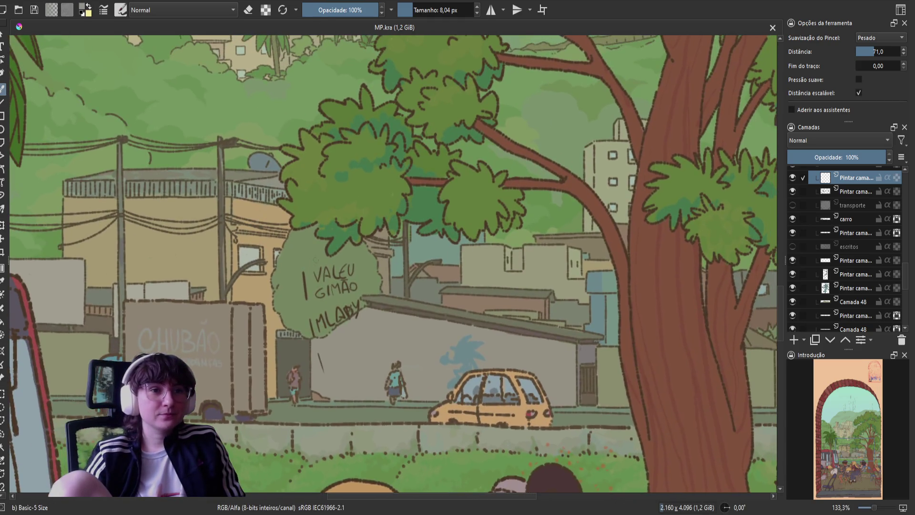
scroll(404, 245, up, 2)
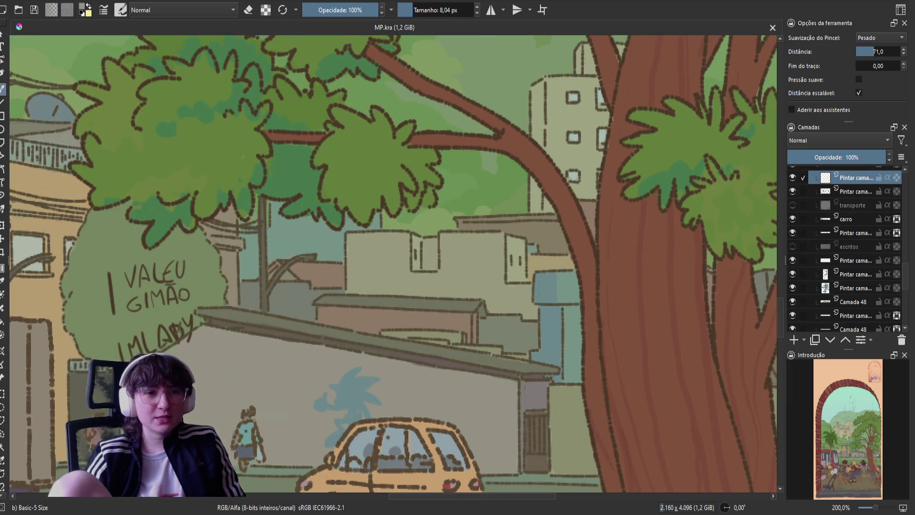
drag(644, 260, 340, 314)
scroll(340, 314, down, 3)
scroll(353, 301, up, 1)
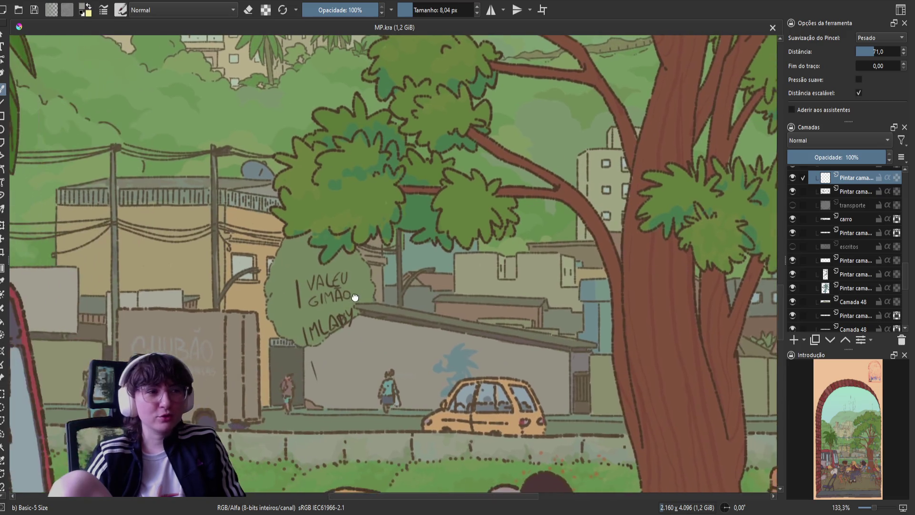
drag(354, 300, 434, 272)
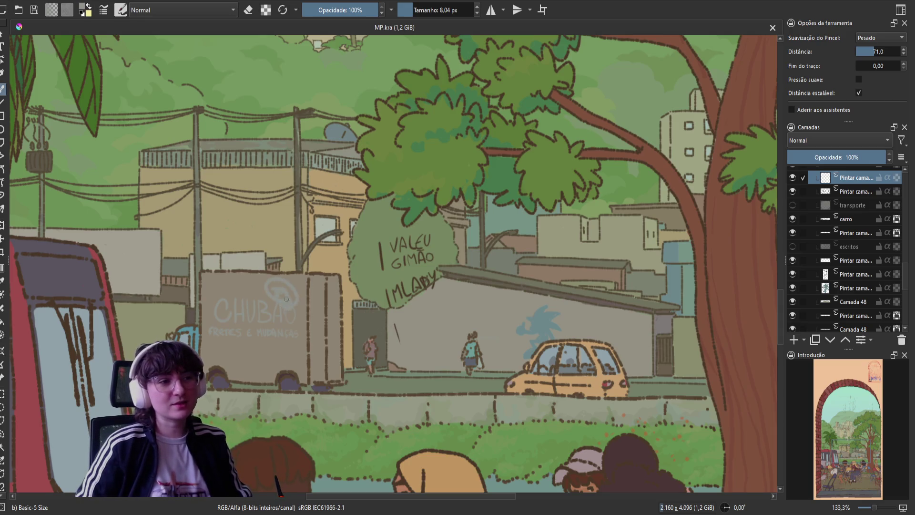
click(794, 189)
Toggle the CHUBÃO lettering layer's visibility and save the drawing.
click(794, 189)
click(794, 189)
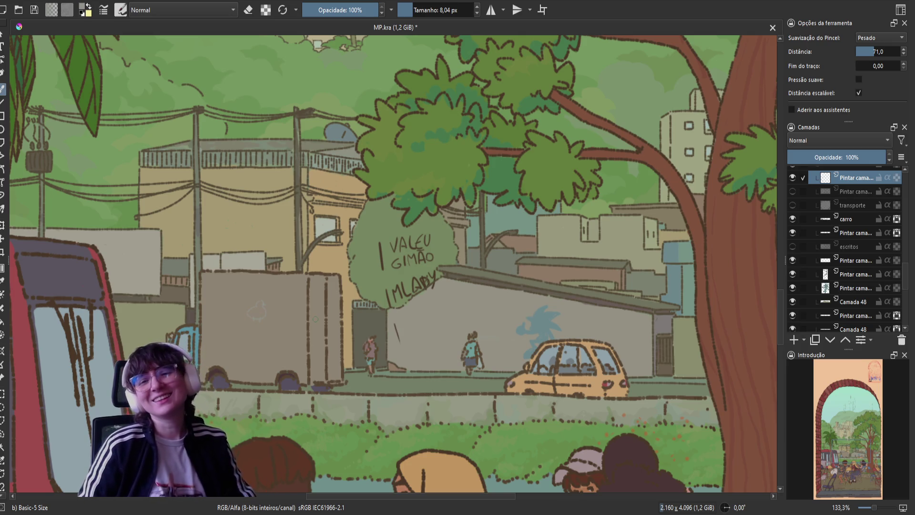
key(ctrl+s)
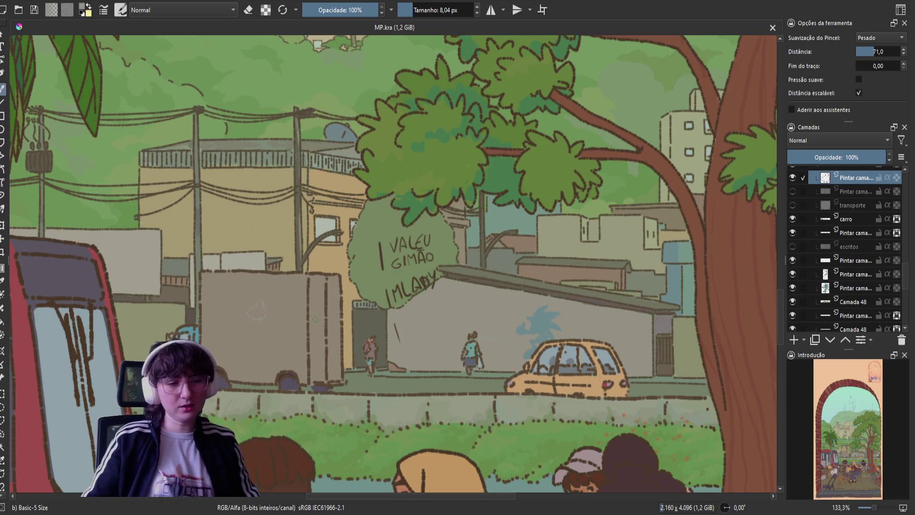
Refine the small faint sketch on the grey truck's side and save.
drag(258, 289, 269, 308)
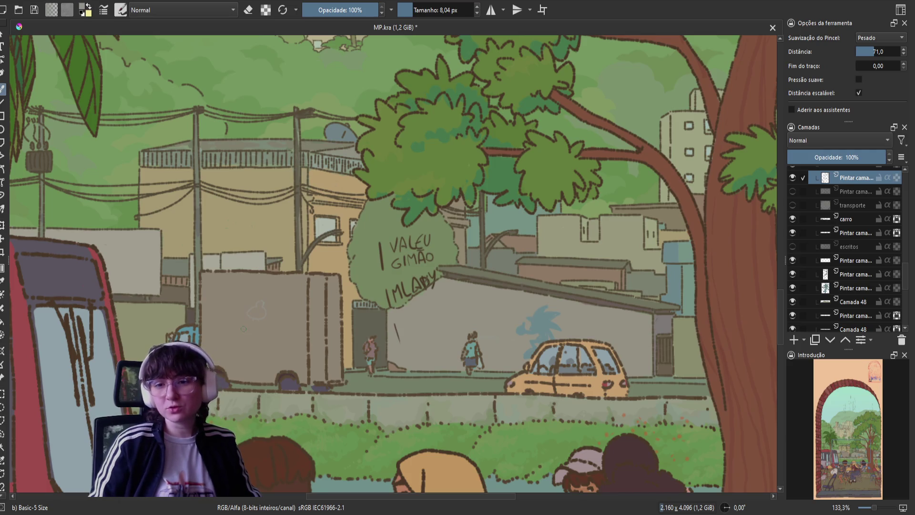
key(ctrl+s)
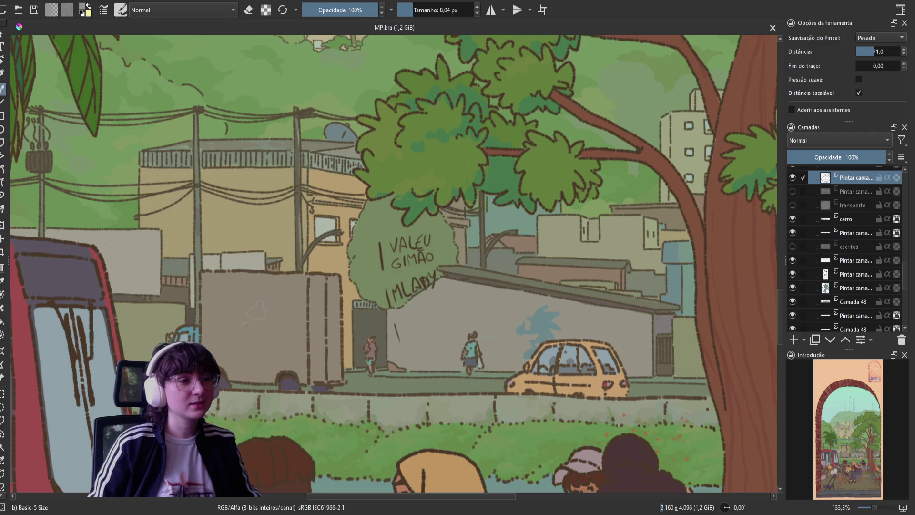
click(237, 326)
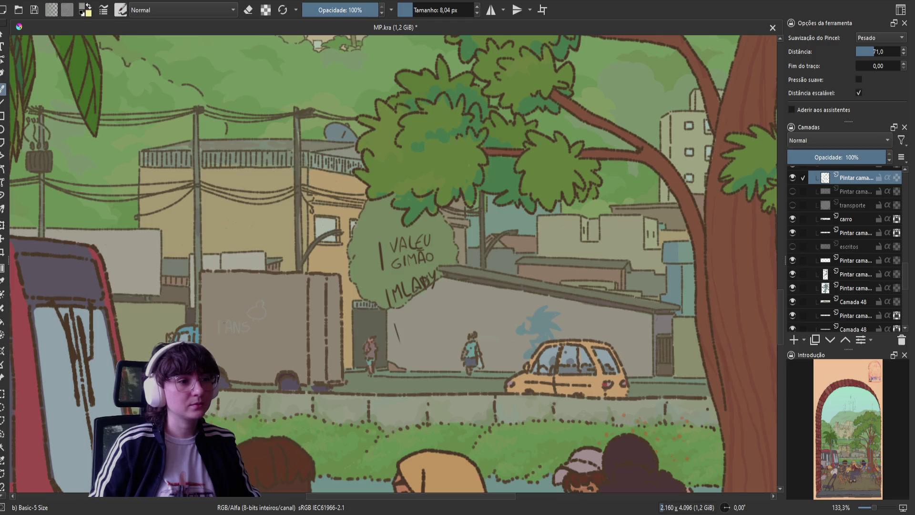
Brush the faint TRANS CHUBÃO letters onto the truck's side.
mouse_move(209, 322)
mouse_down()
mouse_move(218, 321)
mouse_move(212, 334)
mouse_up()
drag(270, 325, 271, 334)
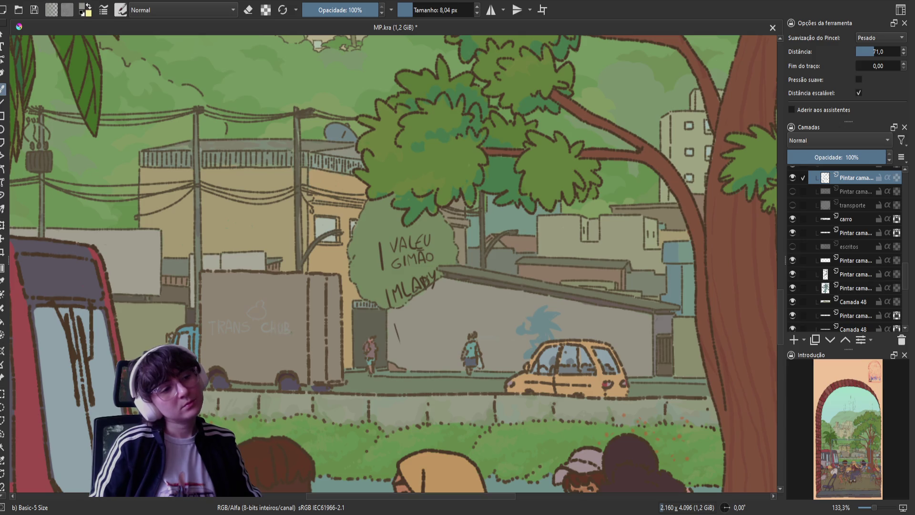
drag(296, 324, 297, 333)
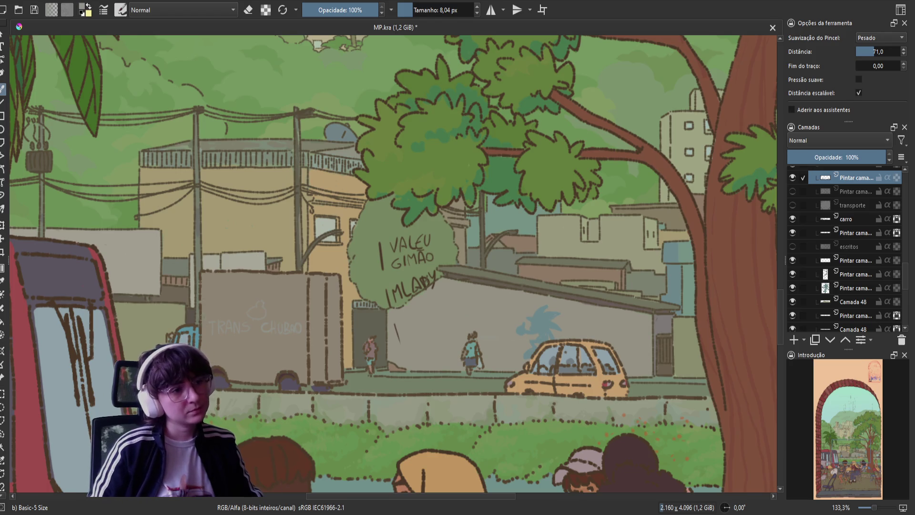
Check the lettering mirrored, move it slightly up, save, and return to the brush.
key(m)
key(m)
key(ctrl+t)
drag(221, 316, 219, 308)
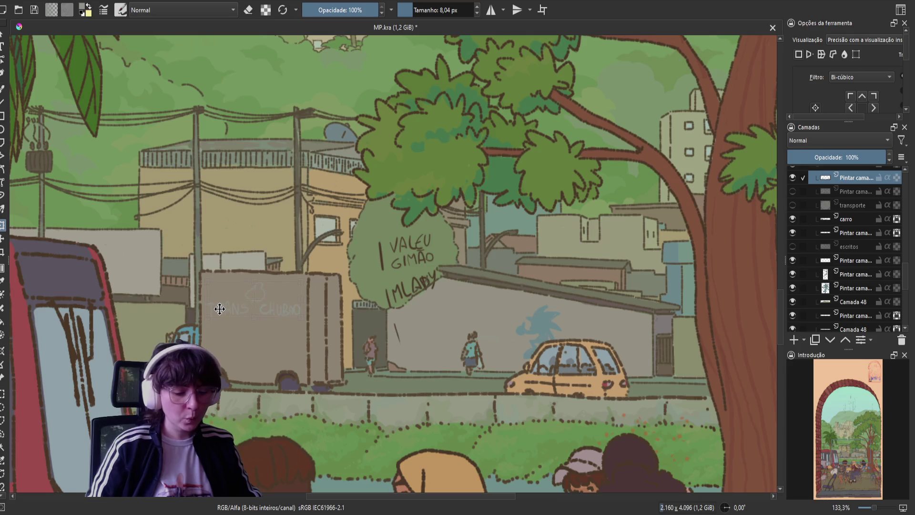
key(Return)
key(ctrl+s)
key(b)
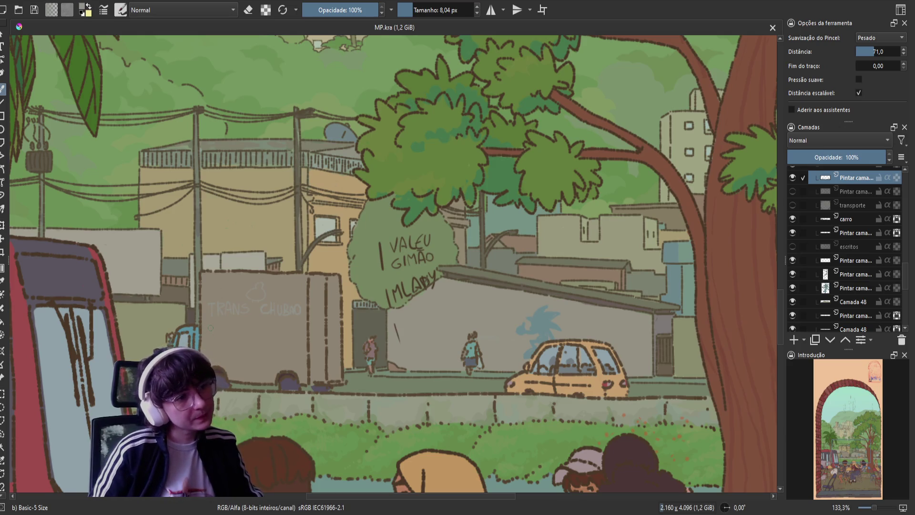
click(212, 330)
Letter a smaller second line under TRANS CHUBÃO, save, and re-show the CHUBÃO layer.
drag(213, 332, 235, 334)
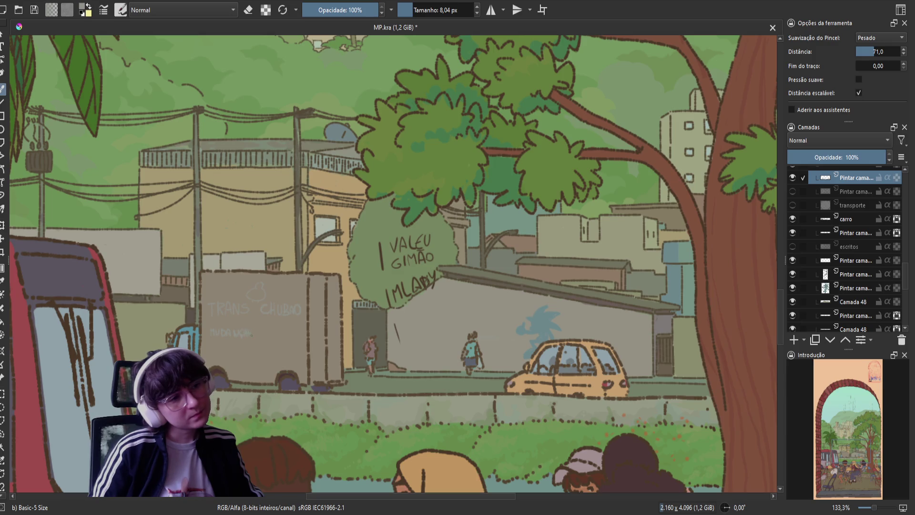
drag(247, 332, 252, 329)
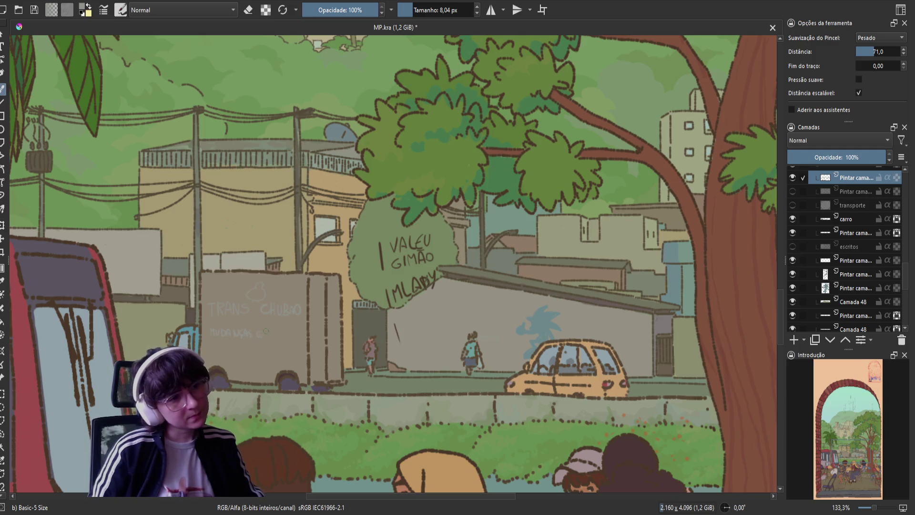
drag(274, 332, 274, 337)
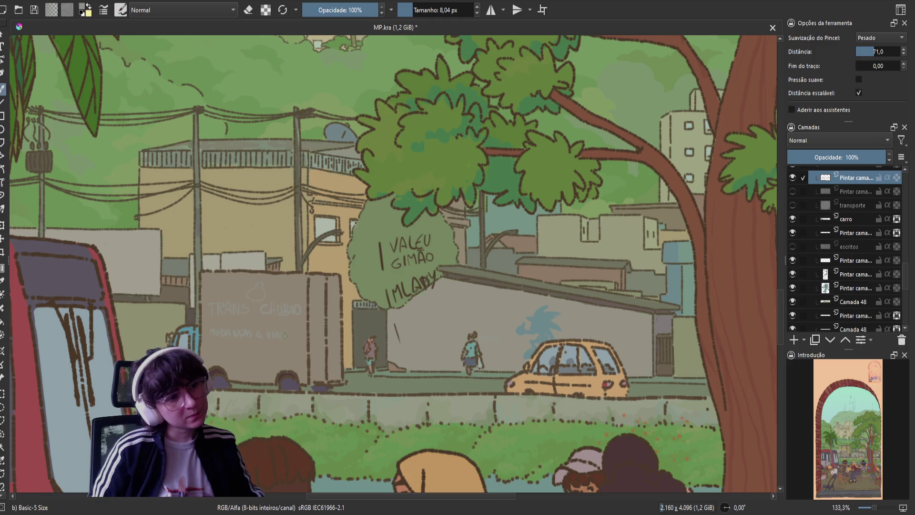
drag(286, 332, 288, 338)
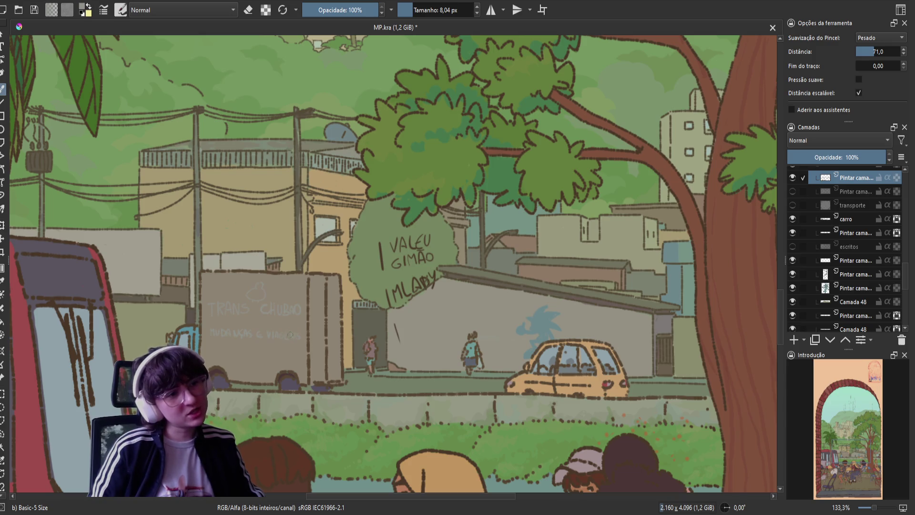
key(ctrl+s)
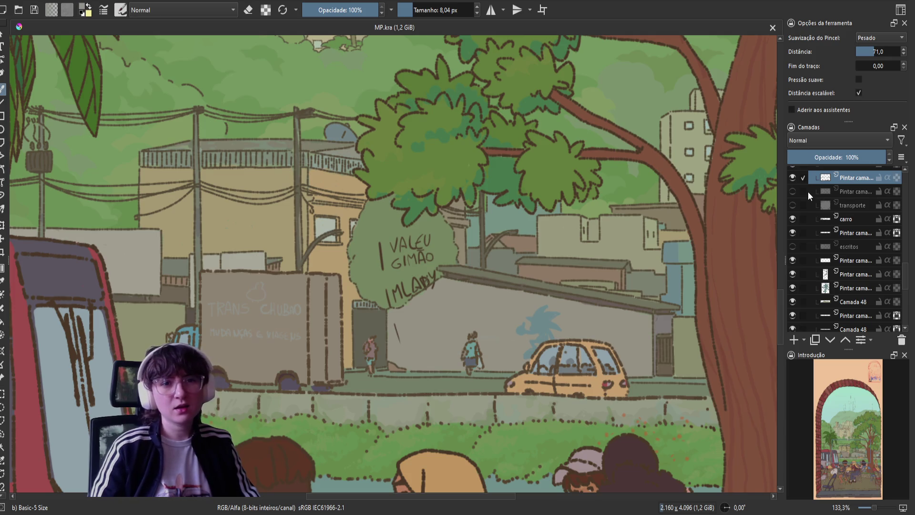
click(791, 192)
click(795, 177)
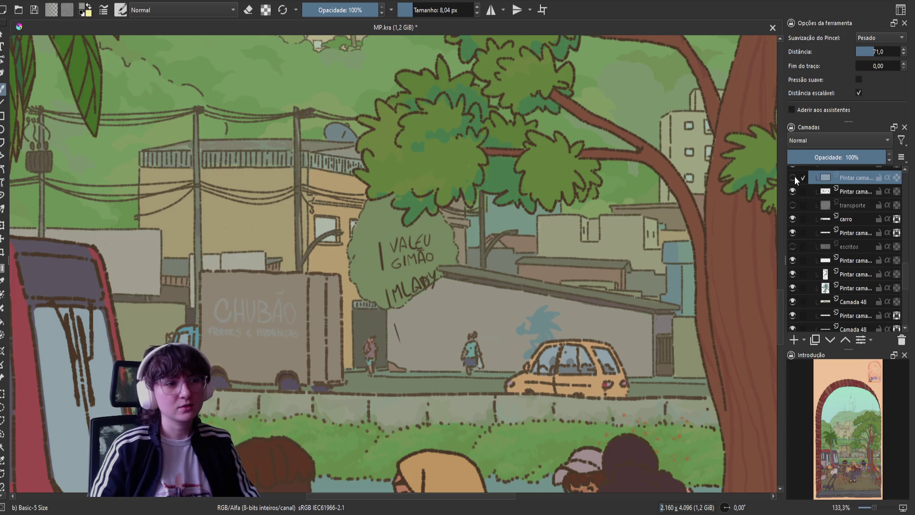
click(793, 177)
shift+click(800, 190)
click(793, 191)
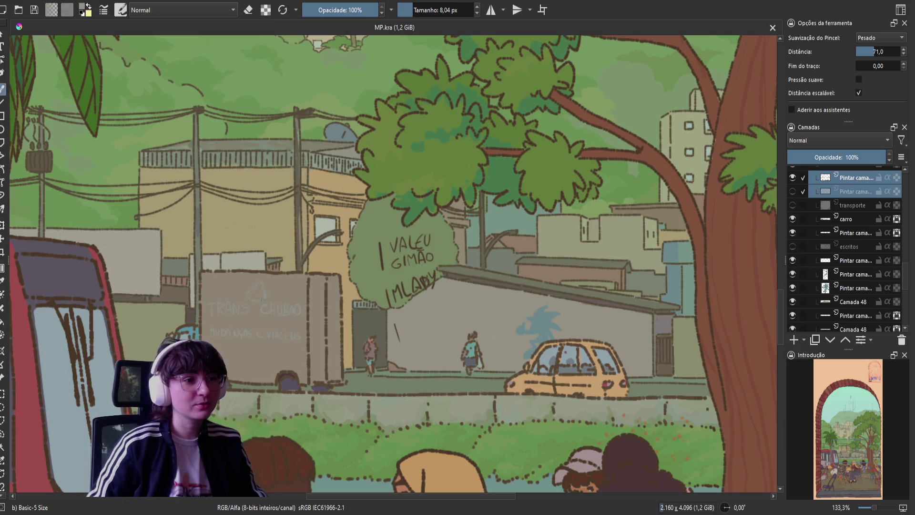
Erase a small stray mark on the truck sign sketch using eraser mode.
key(e)
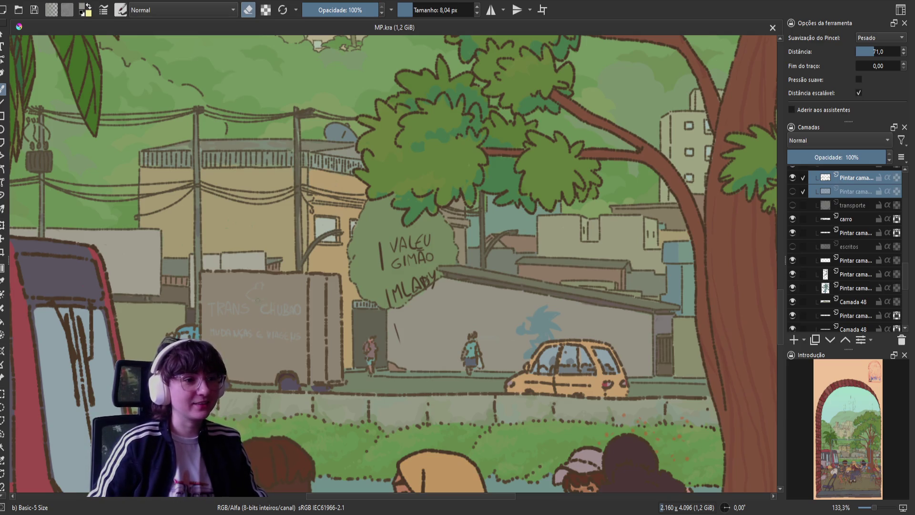
drag(259, 288, 256, 296)
key(e)
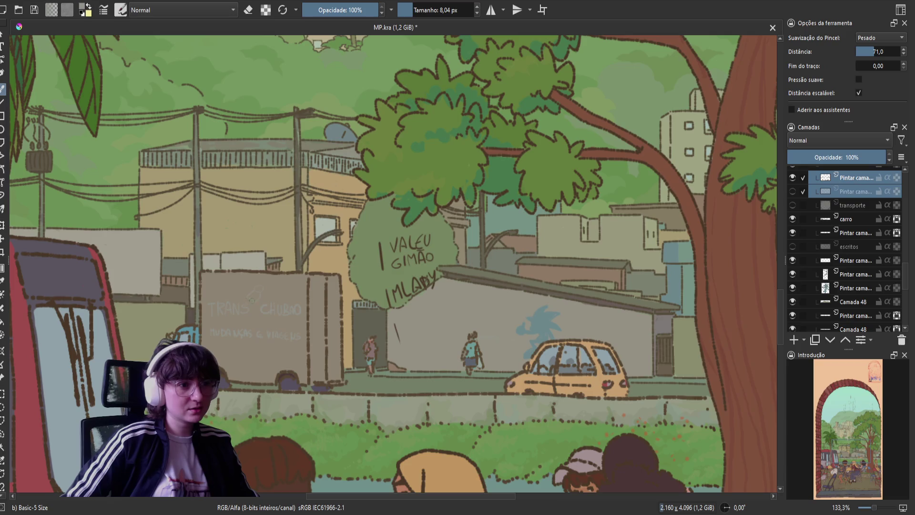
key(e)
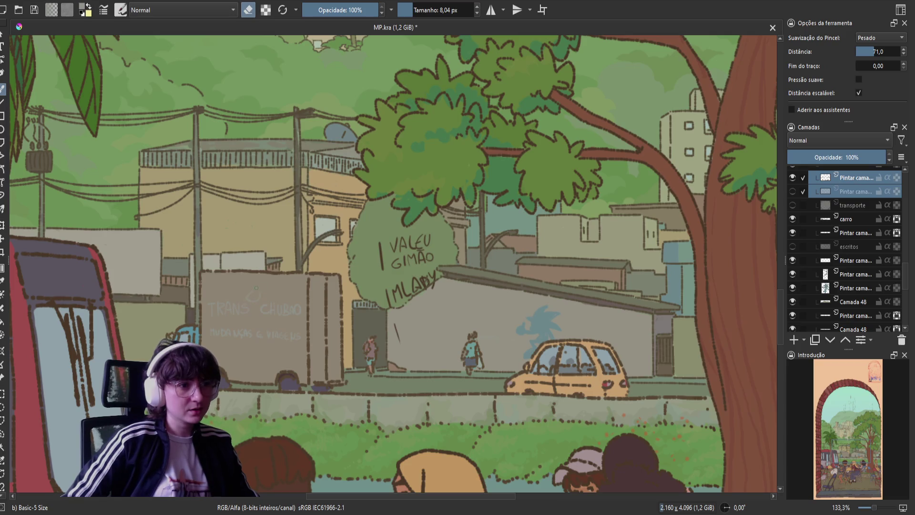
key(e)
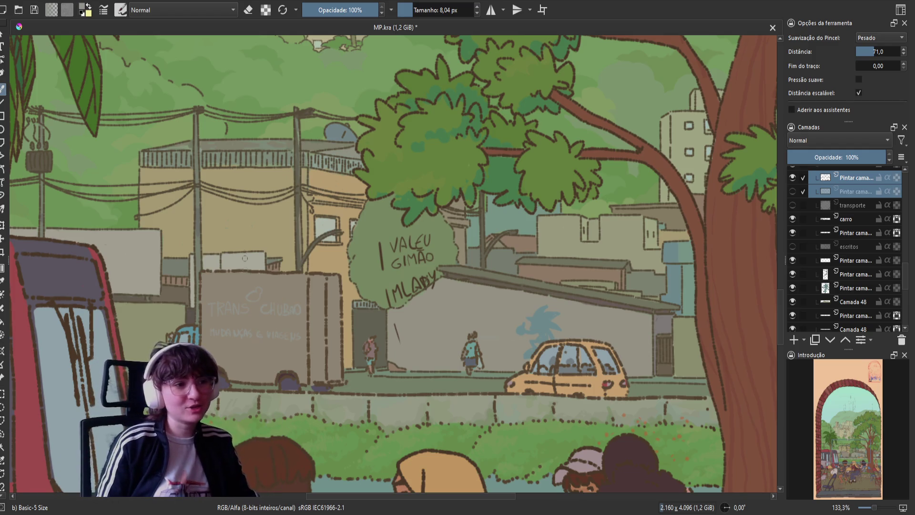
key(e)
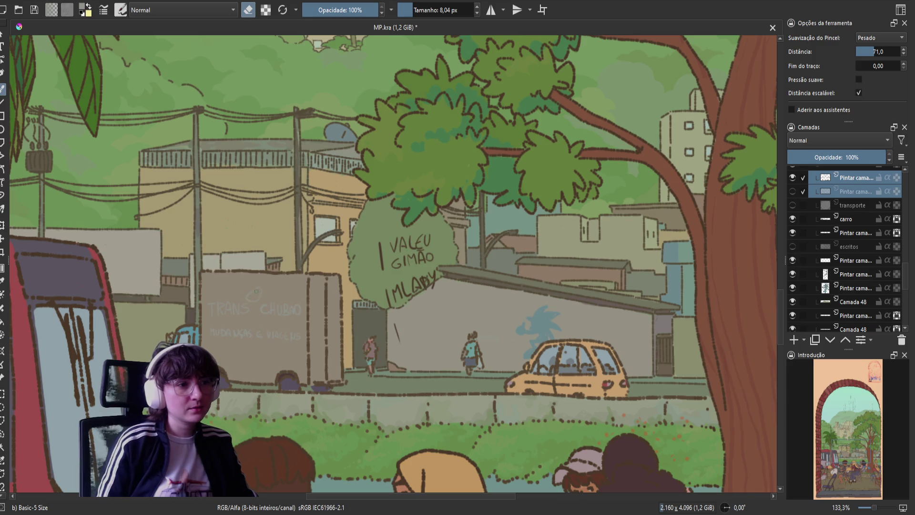
key(e)
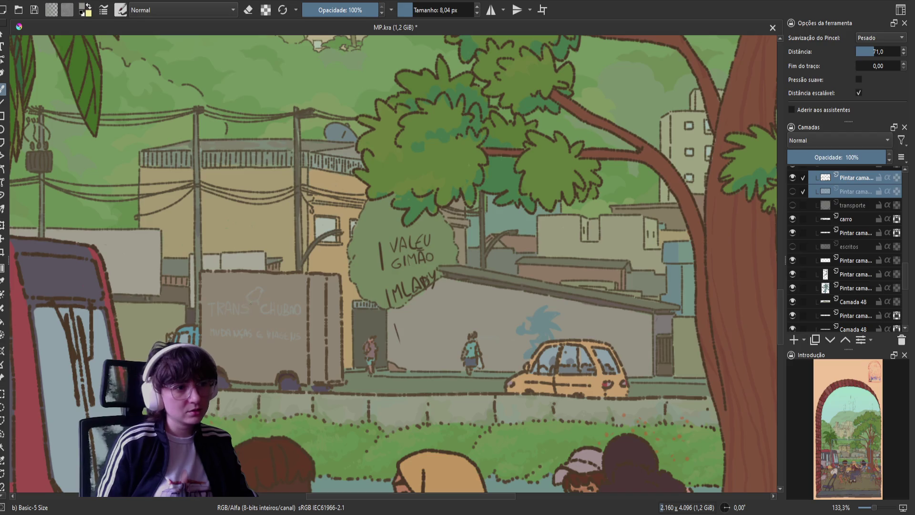
Mirror the canvas to check the truck and bus, save, and flip back.
key(m)
drag(372, 259, 177, 283)
key(e)
key(e)
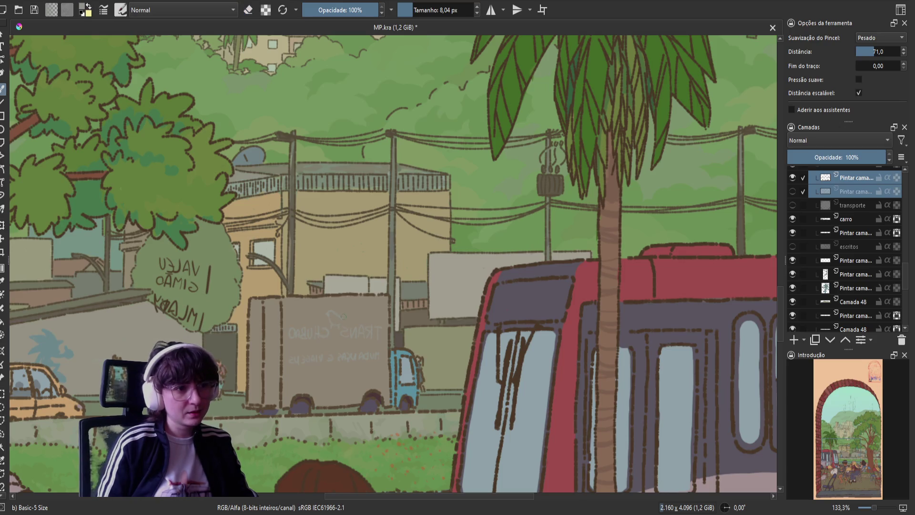
key(e)
key(e)
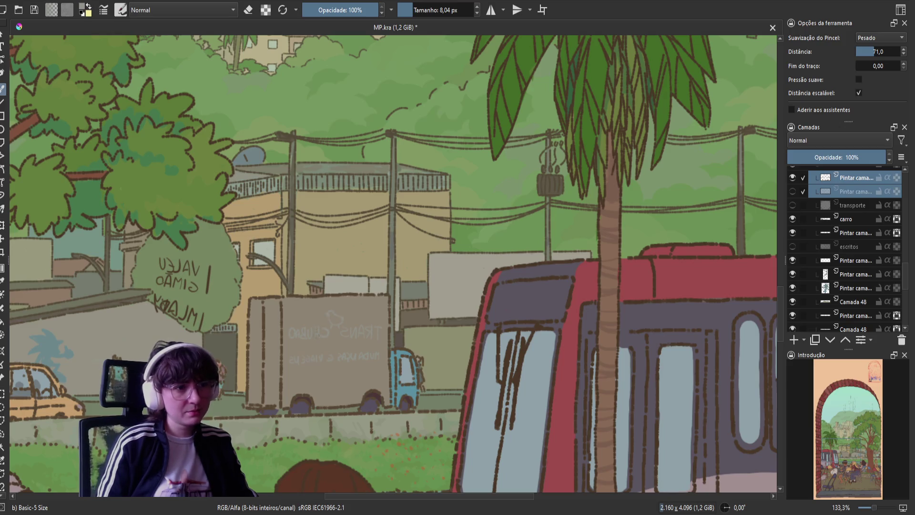
key(ctrl+s)
key(m)
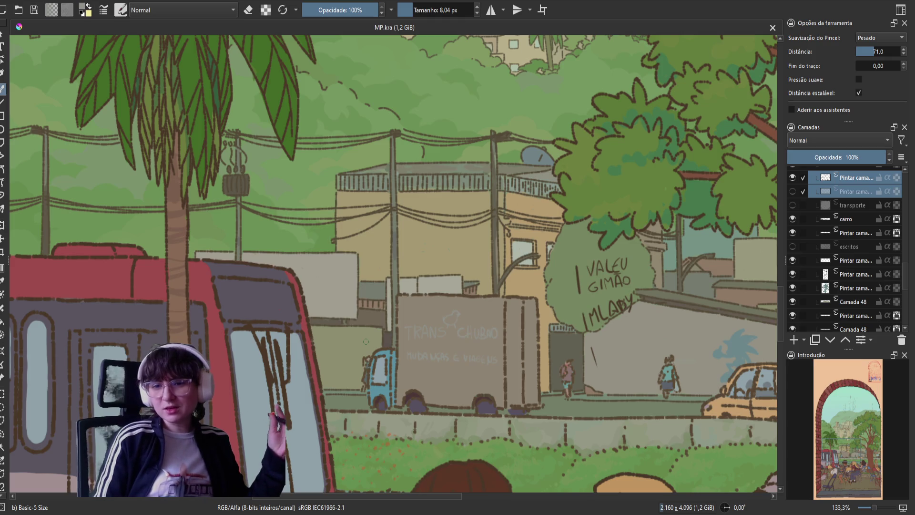
Mirror the view again, save, then restore the normal view and freehand brush.
key(m)
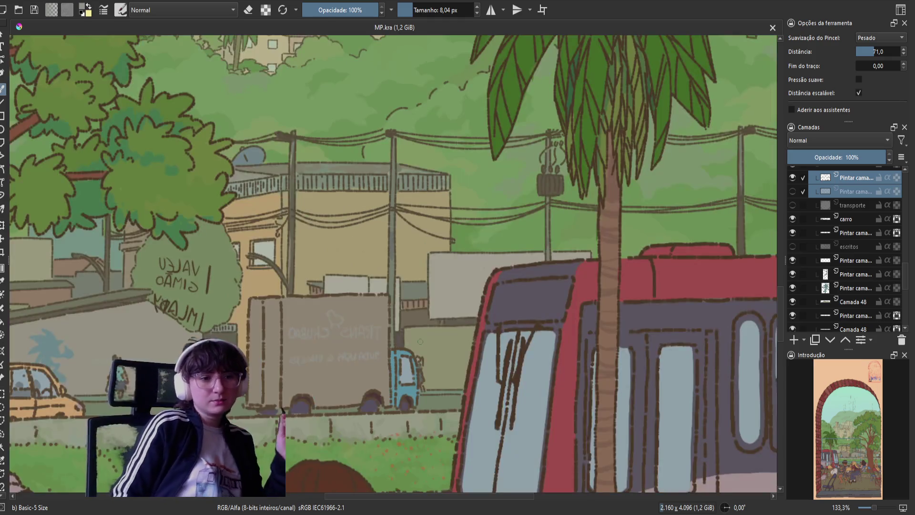
drag(503, 303, 504, 296)
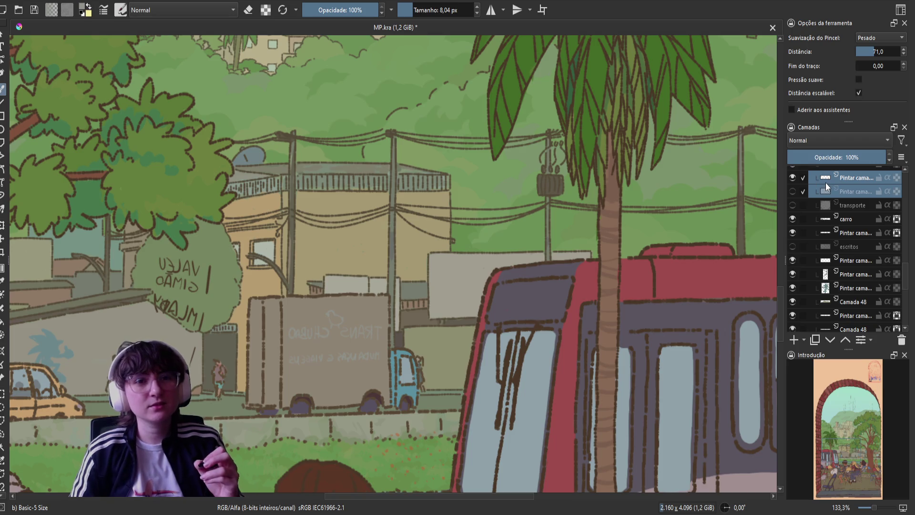
key(ctrl+s)
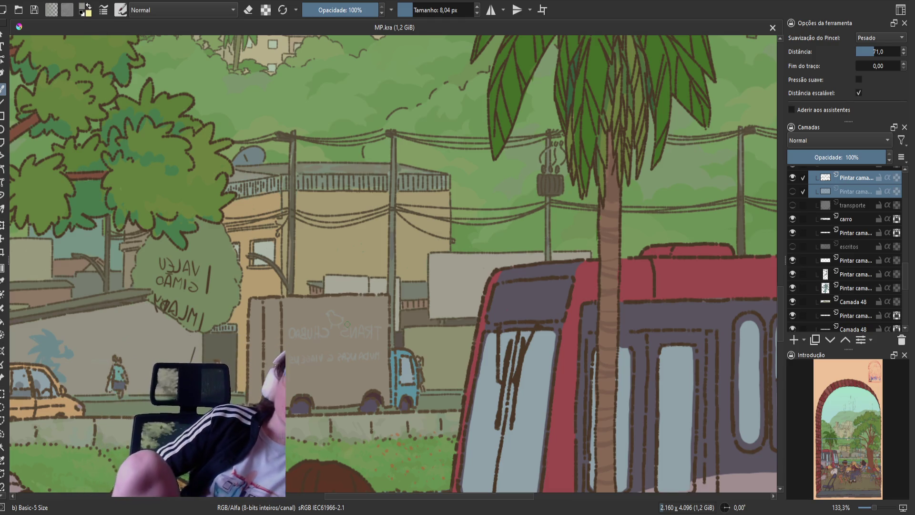
key(ctrl+t)
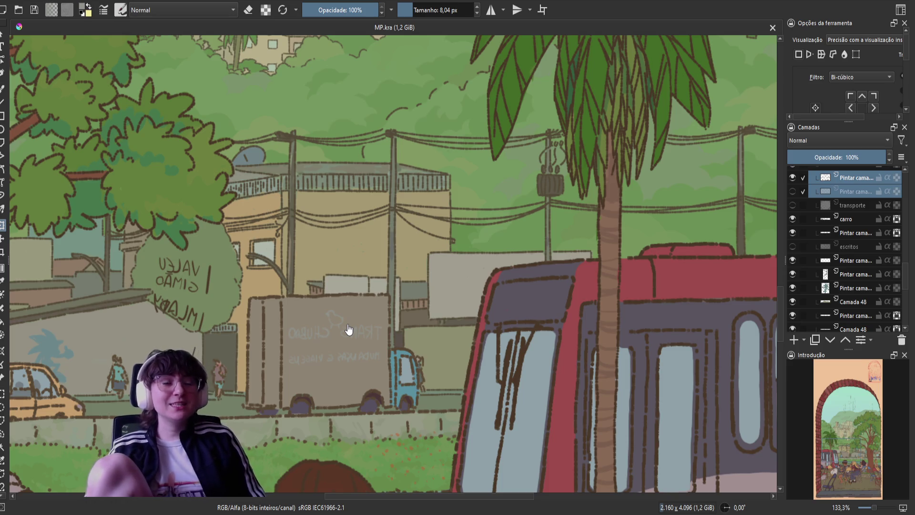
key(m)
key(b)
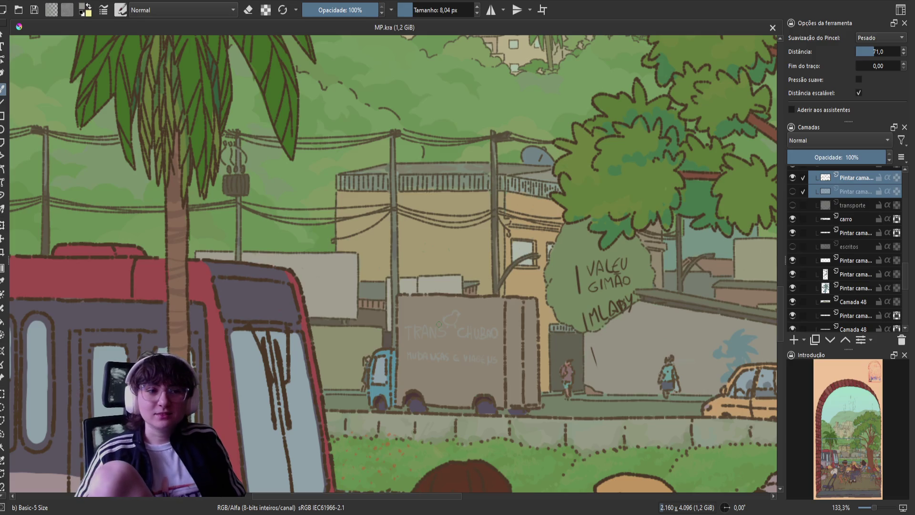
click(849, 179)
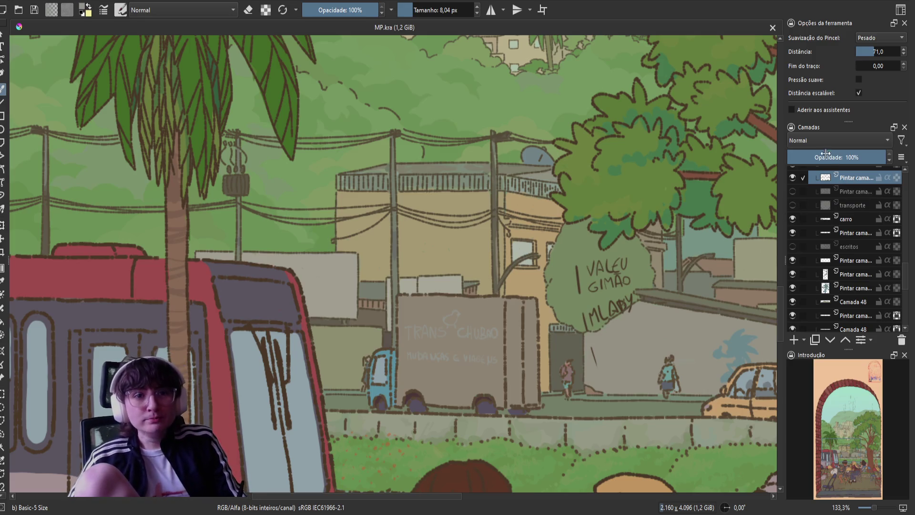
Set the top sketch layer to 39% opacity, add a blank layer, save, and sample the bus red.
click(826, 157)
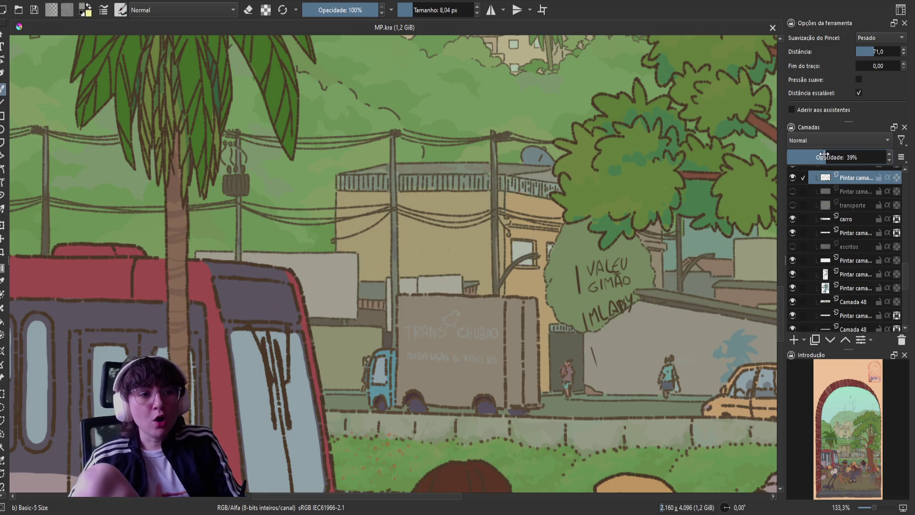
click(798, 342)
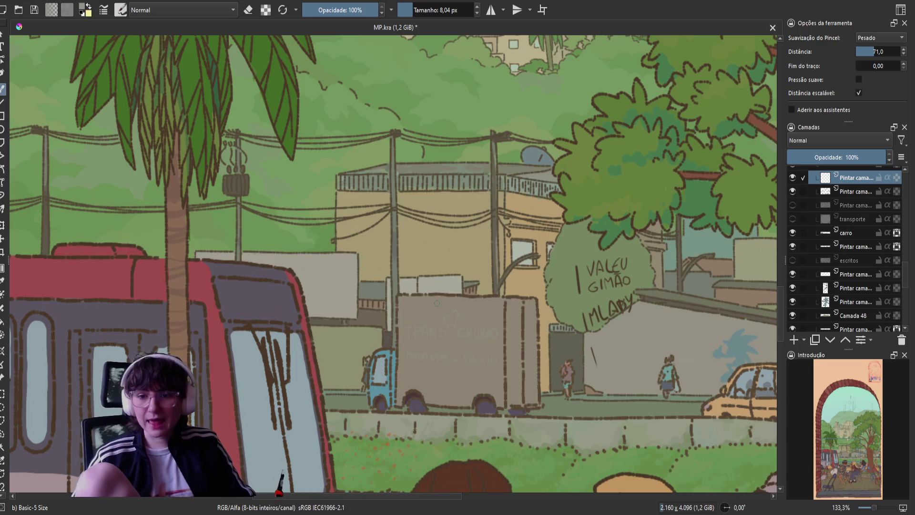
key(ctrl+s)
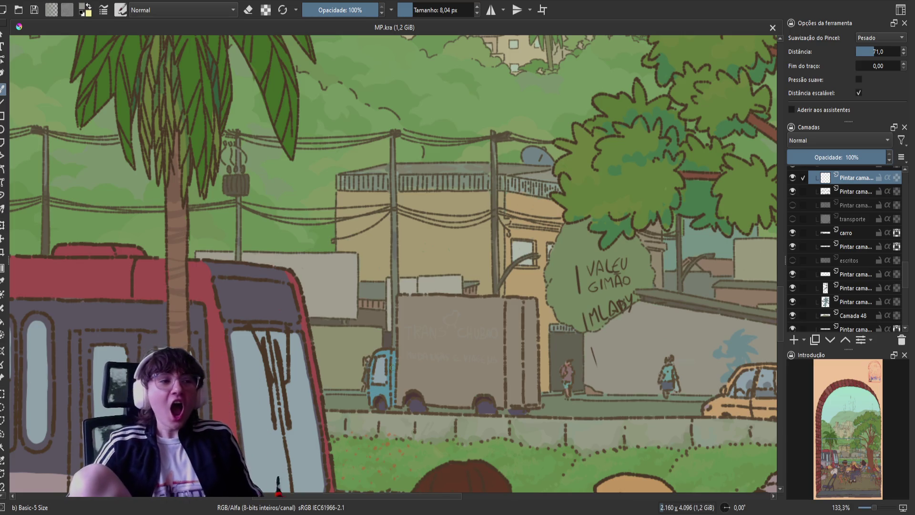
ctrl+click(205, 282)
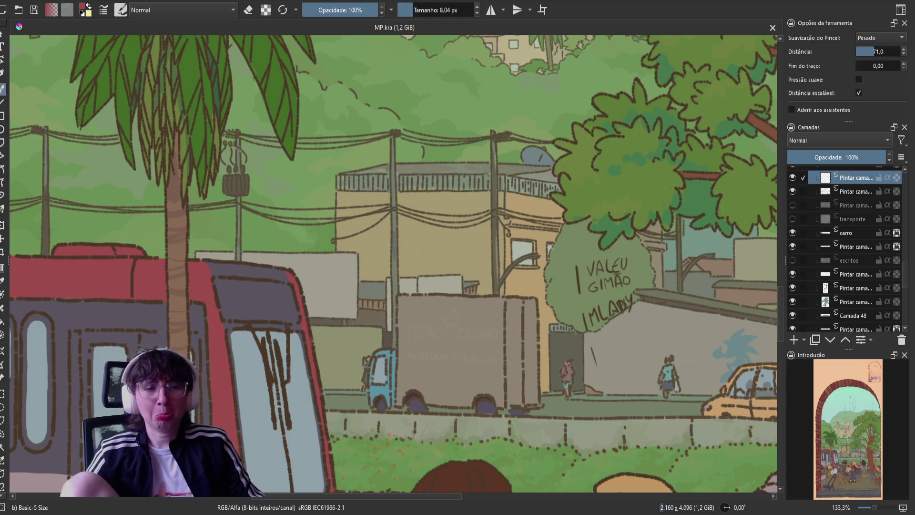
Add a new paint layer, undo a red test line, and choose the Pencil-2 preset.
key(v)
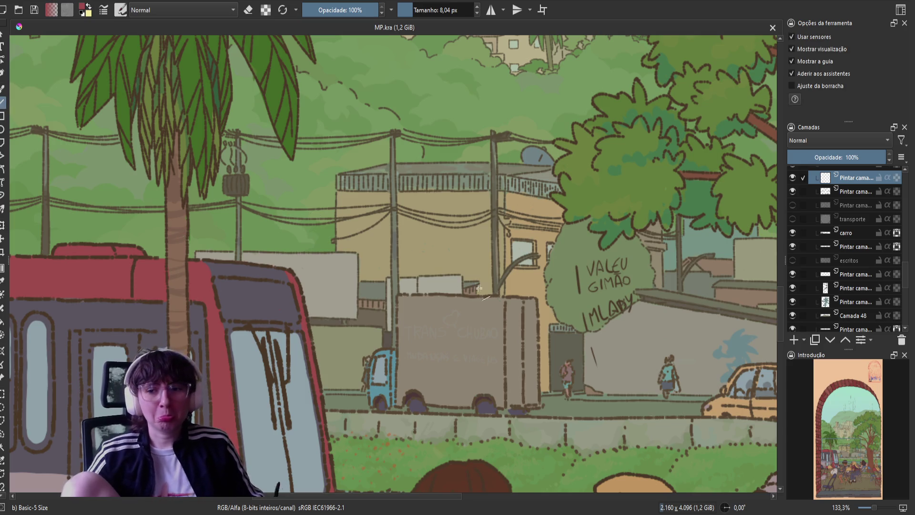
click(801, 342)
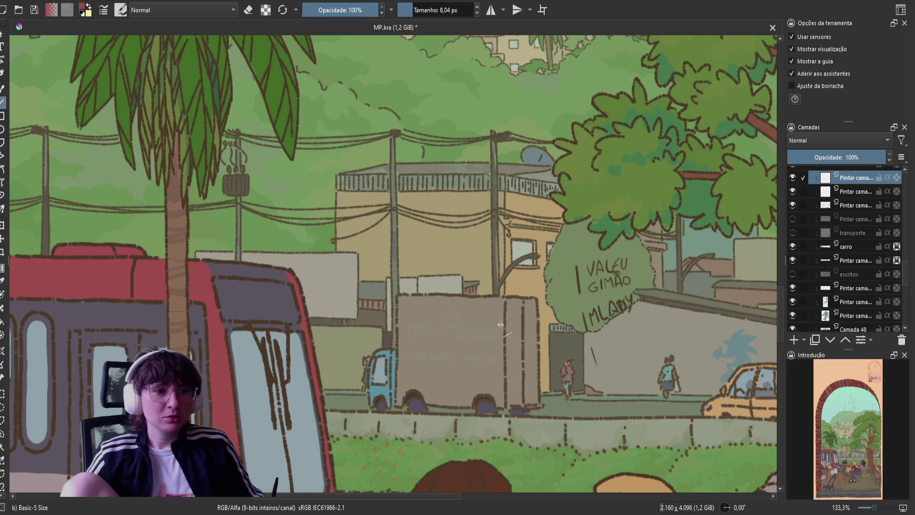
drag(501, 326, 402, 325)
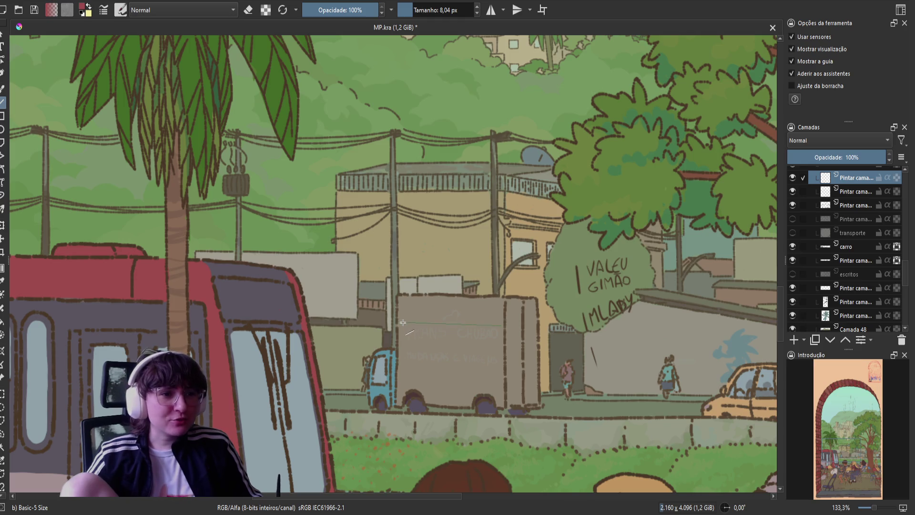
key(ctrl+z)
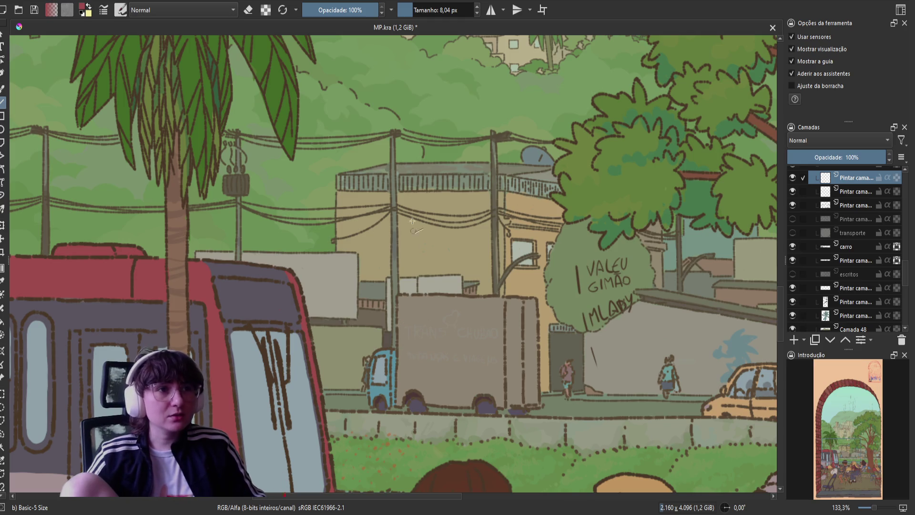
right_click(435, 270)
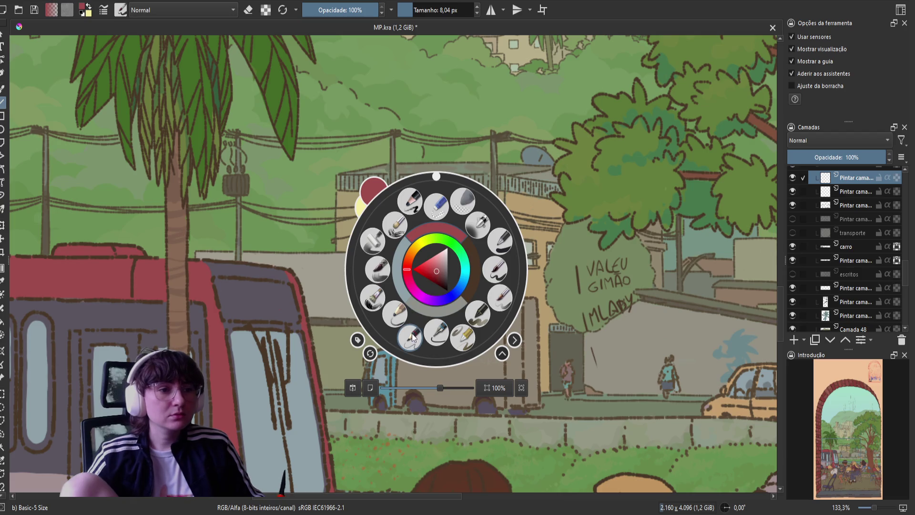
click(432, 340)
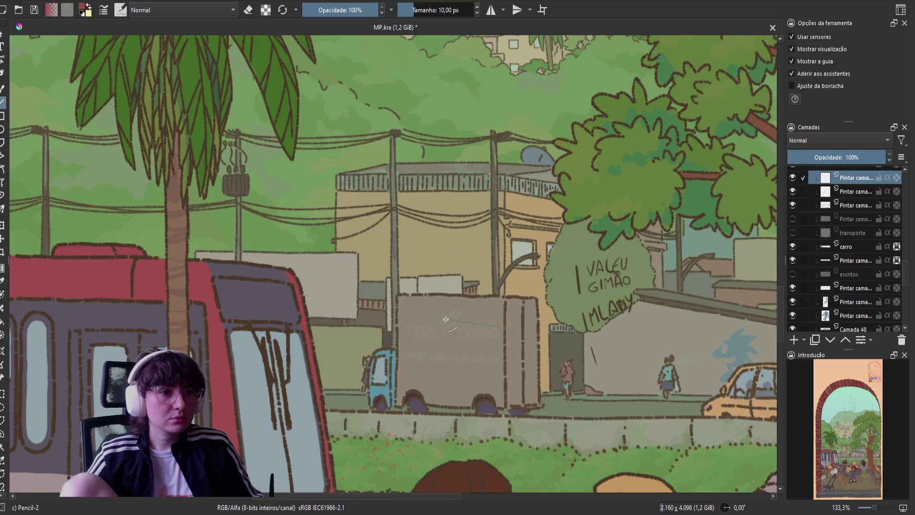
Rule red horizontal guide lines across the truck sign and save.
mouse_move(405, 324)
mouse_down()
mouse_move(499, 325)
mouse_move(404, 341)
mouse_up()
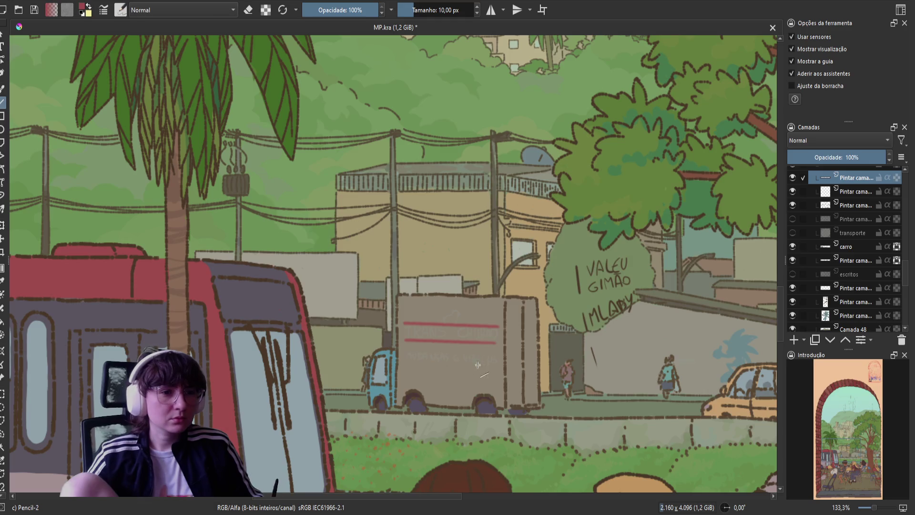
drag(496, 356, 404, 354)
drag(495, 364, 404, 364)
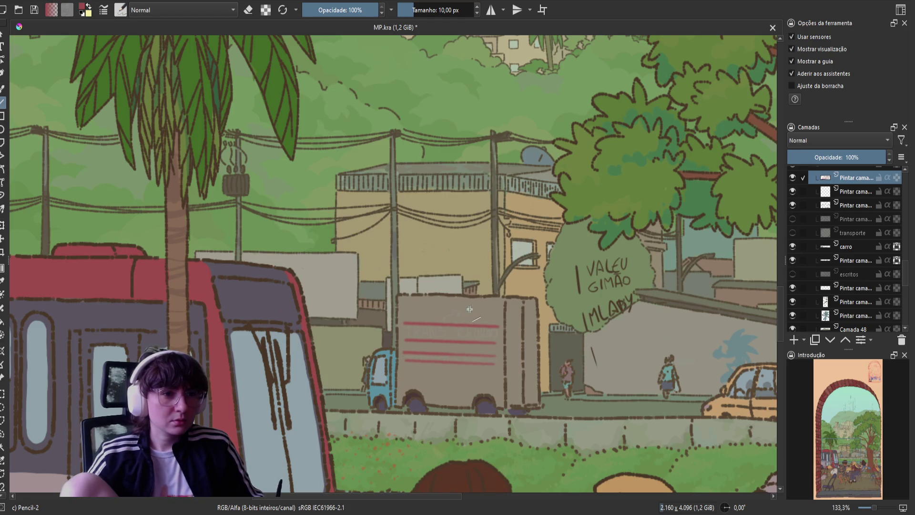
drag(471, 309, 430, 309)
drag(430, 309, 430, 309)
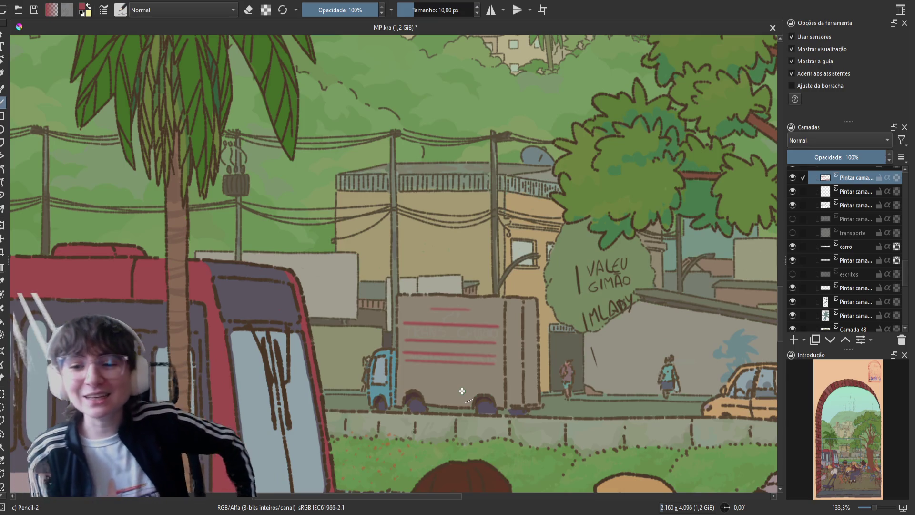
key(ctrl+s)
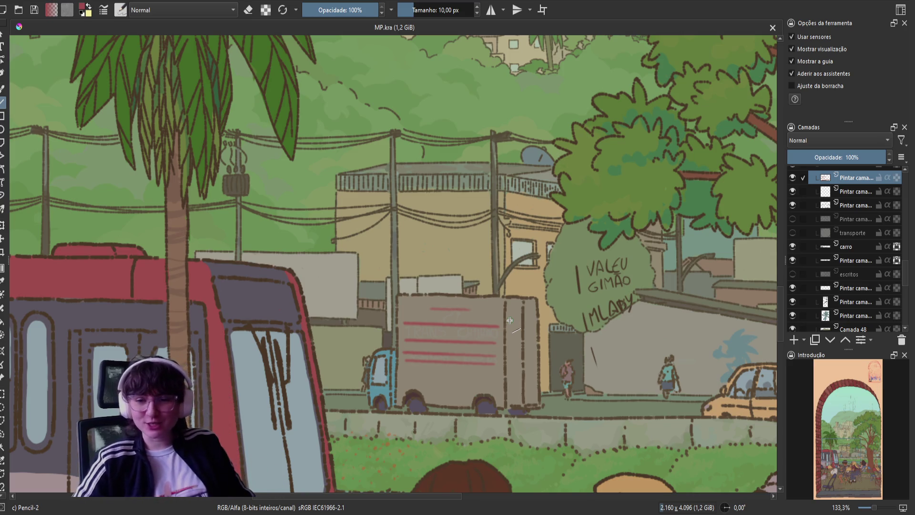
Close the right and left vertical sides of the red sign rectangle and save.
click(496, 327)
drag(498, 327, 498, 343)
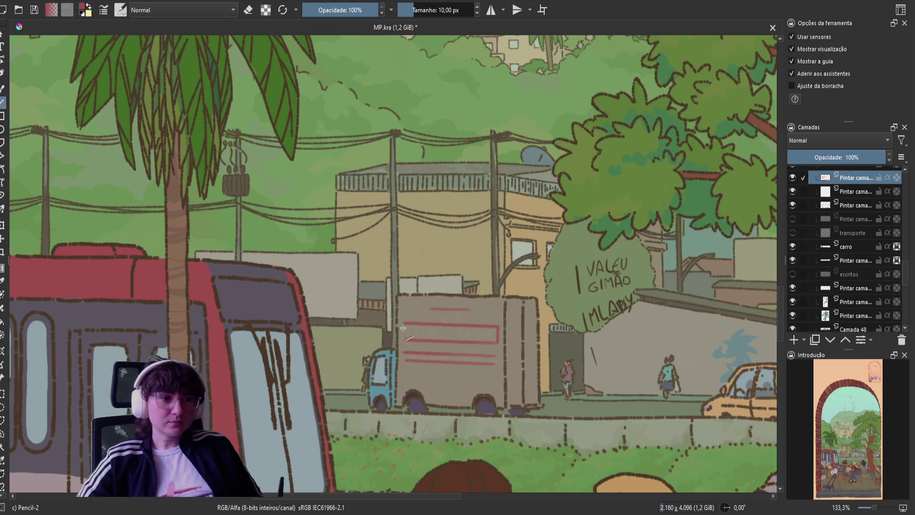
drag(405, 325, 405, 342)
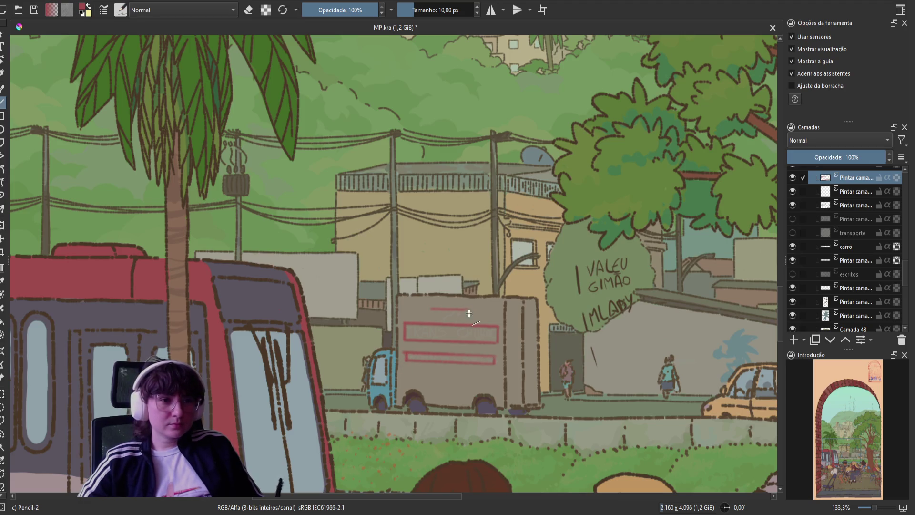
key(ctrl+s)
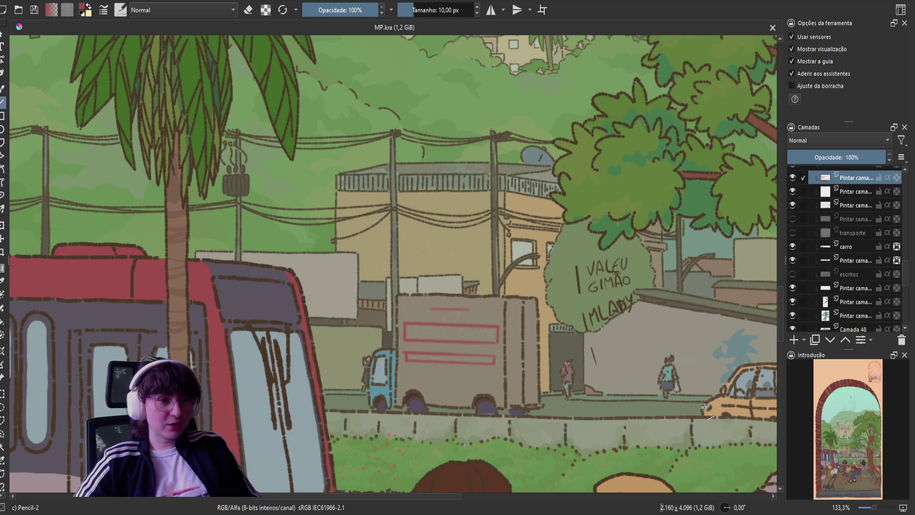
Add two short red vertical guide ticks on the sign, save, and fade the guide layer to 40% opacity.
click(467, 310)
key(ctrl+s)
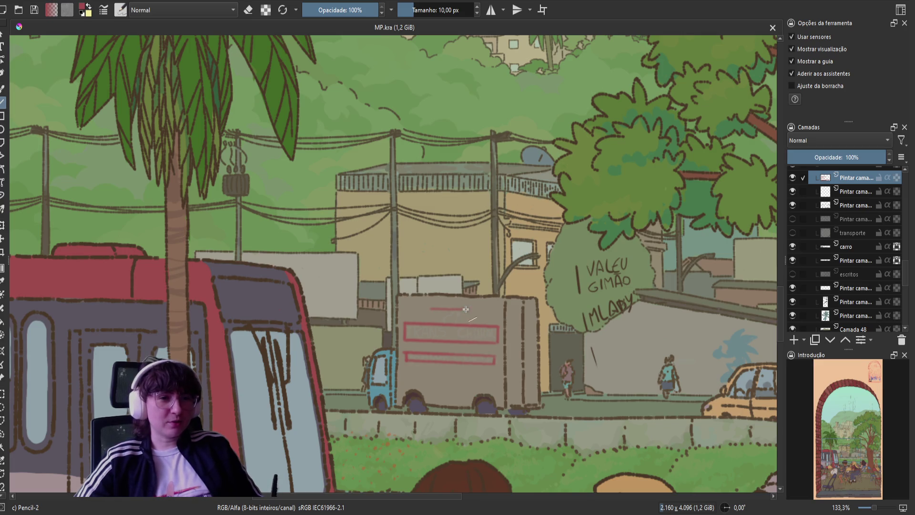
drag(464, 311, 465, 322)
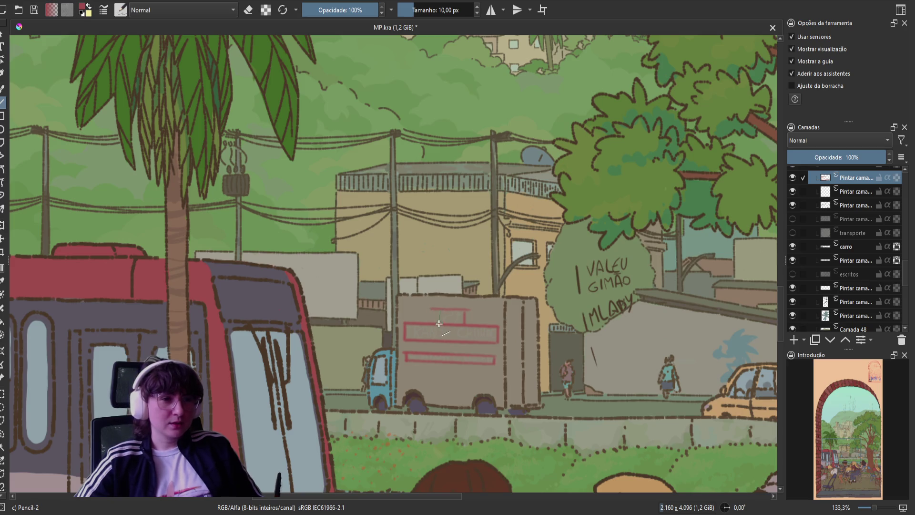
drag(433, 310, 435, 328)
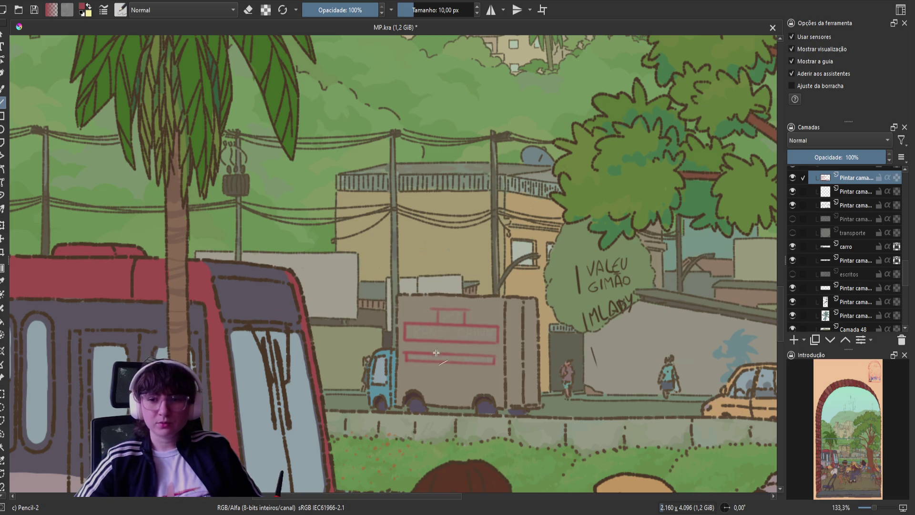
key(ctrl+s)
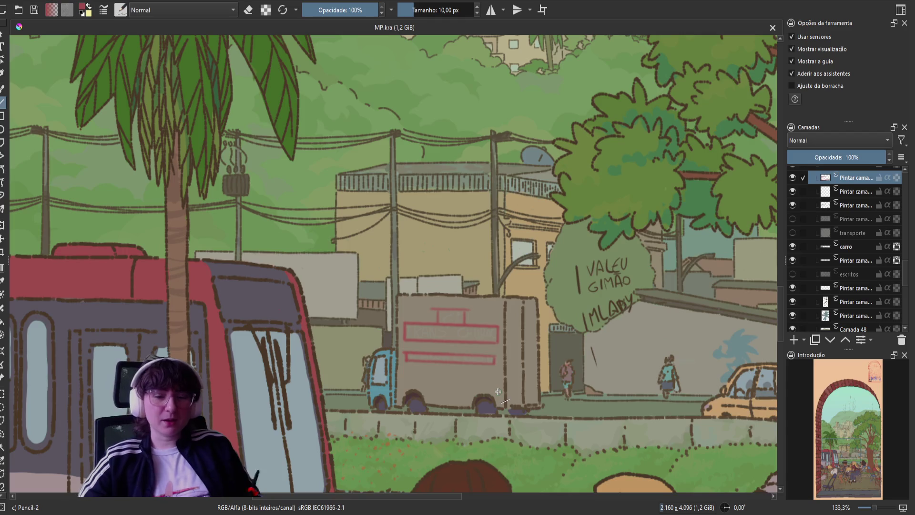
key(b)
drag(830, 153, 826, 157)
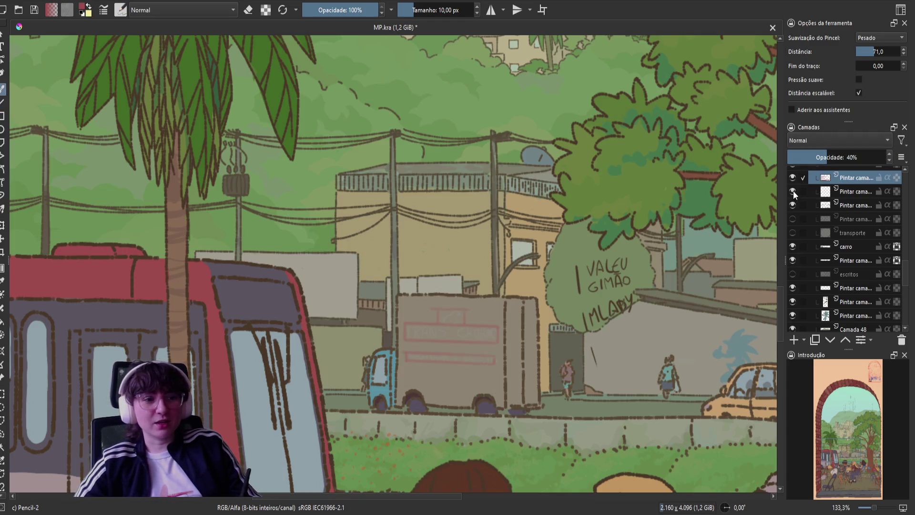
Move the sign guide layer down one place and pick the Basic-5 Size brush.
click(830, 340)
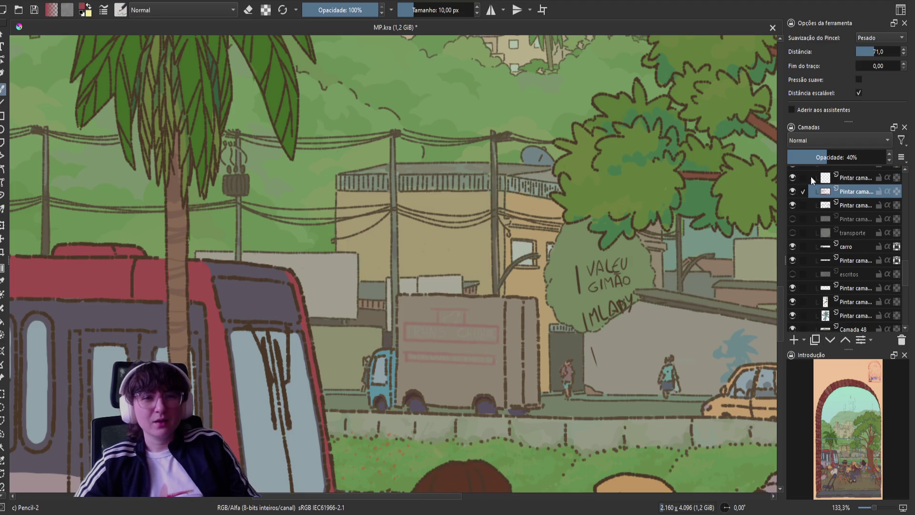
right_click(398, 358)
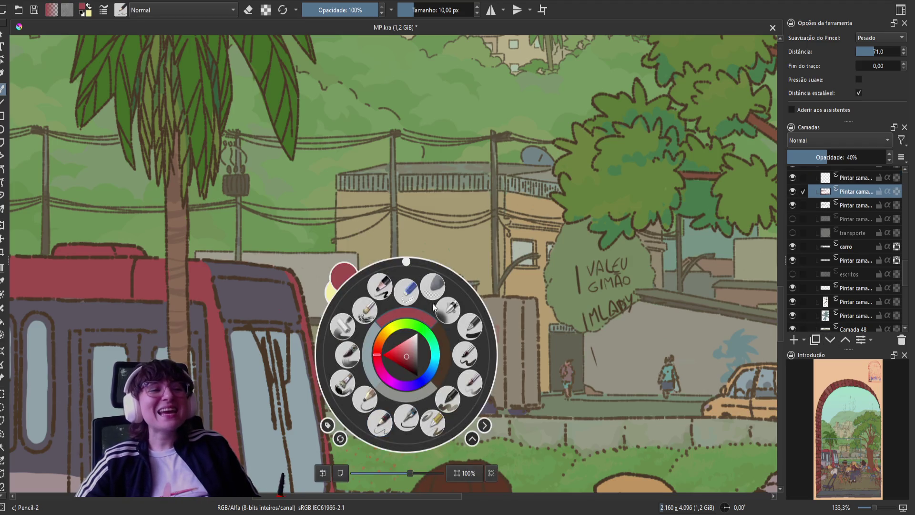
click(357, 303)
Try a red test stroke on the sign, undo it, and select the layer above the guides.
mouse_move(439, 311)
mouse_down()
mouse_move(435, 345)
mouse_move(409, 345)
mouse_move(432, 344)
mouse_up()
key(ctrl+z)
key(Page_Up)
Undo the stray red scribble, save, then try a red letter stroke and undo it.
key(ctrl+z)
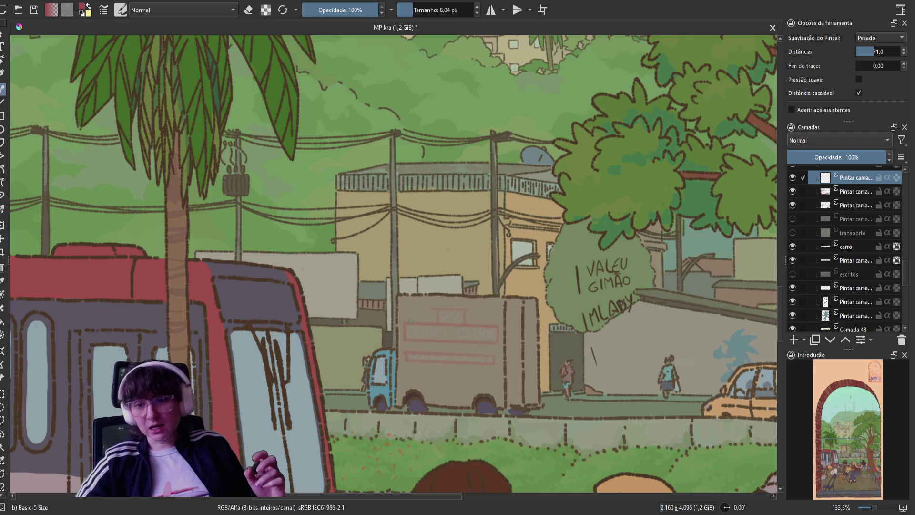
key(ctrl+s)
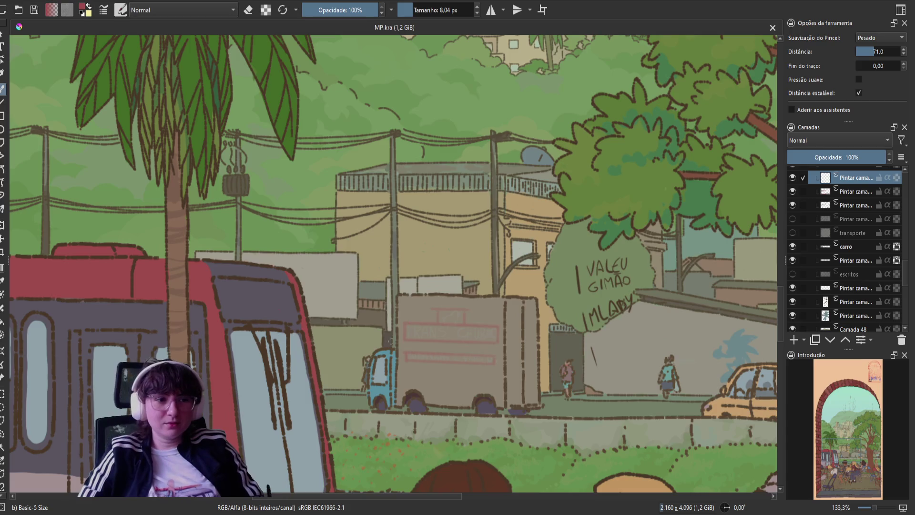
drag(410, 326, 411, 339)
key(ctrl+z)
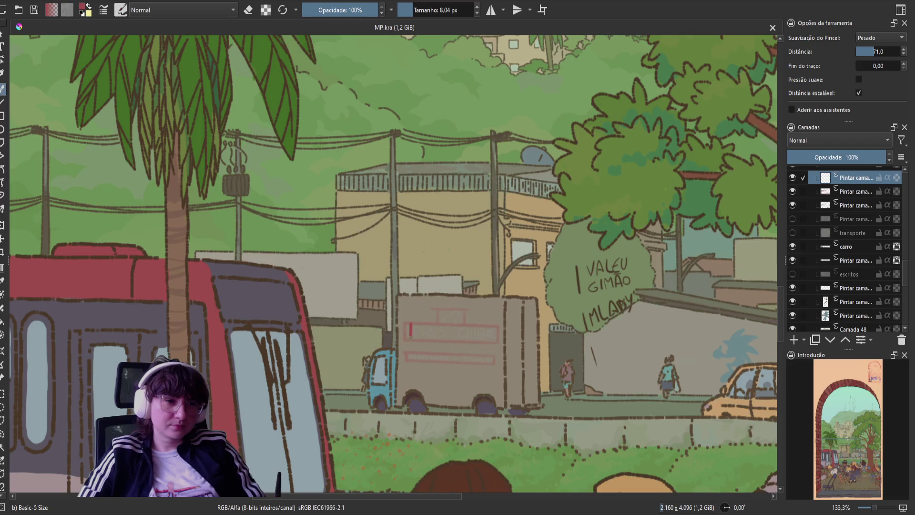
key(ctrl+z)
key(ctrl+shift+z)
key(ctrl+z)
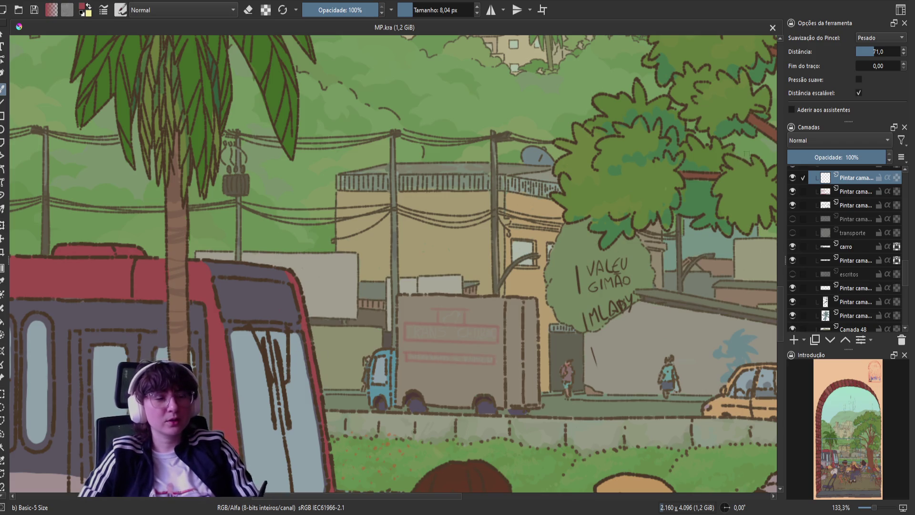
Try a J-shaped red stroke on the truck sign, undo it, and save.
drag(459, 312, 442, 338)
key(ctrl+z)
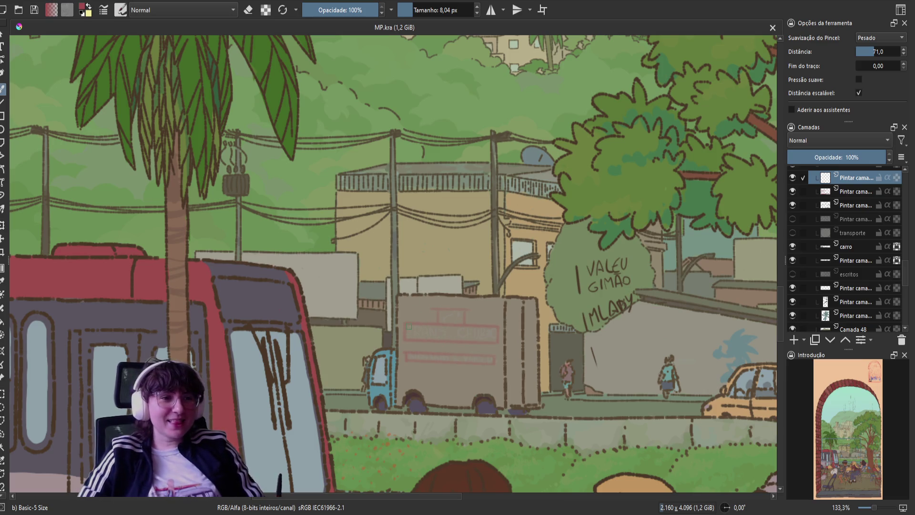
key(ctrl+s)
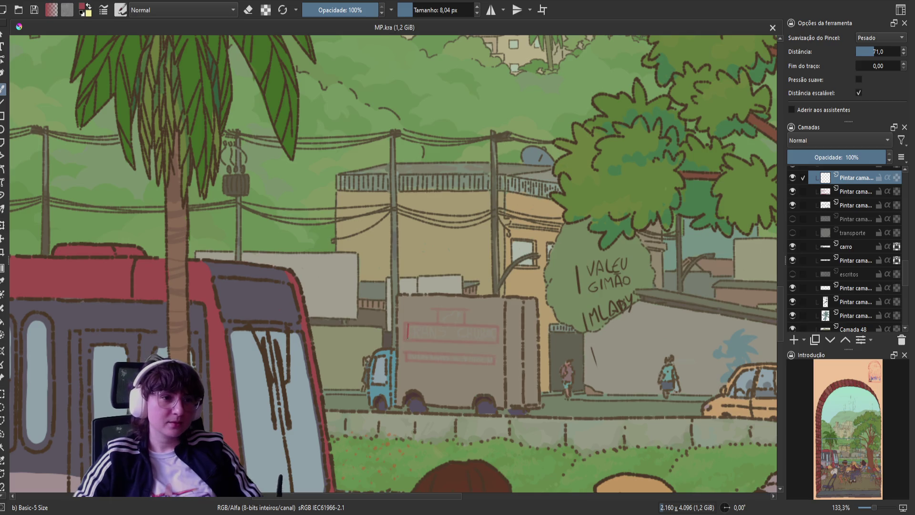
Choose the Basic-1 brush from the pop-up palette.
right_click(408, 330)
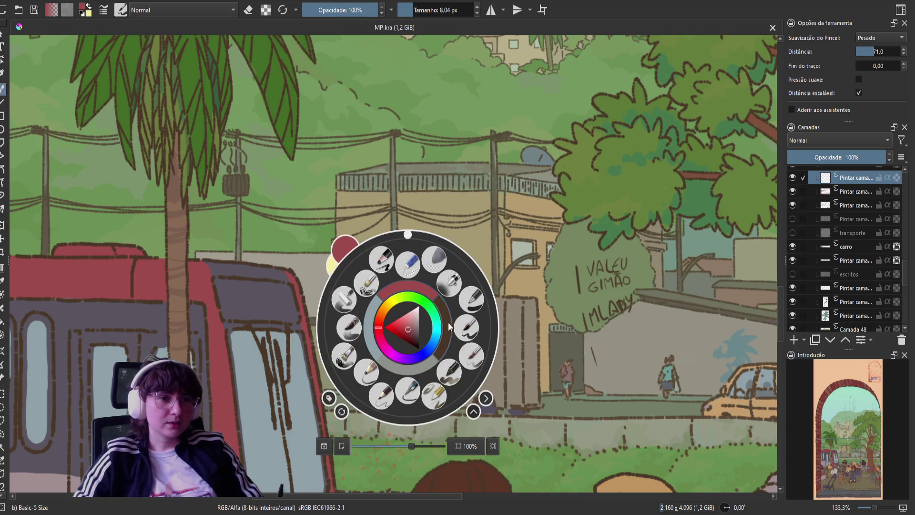
click(261, 136)
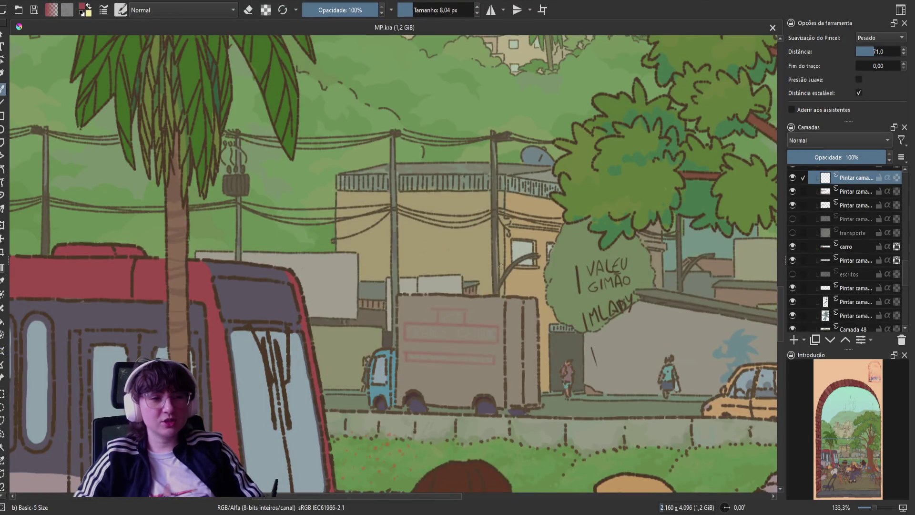
right_click(479, 281)
click(543, 258)
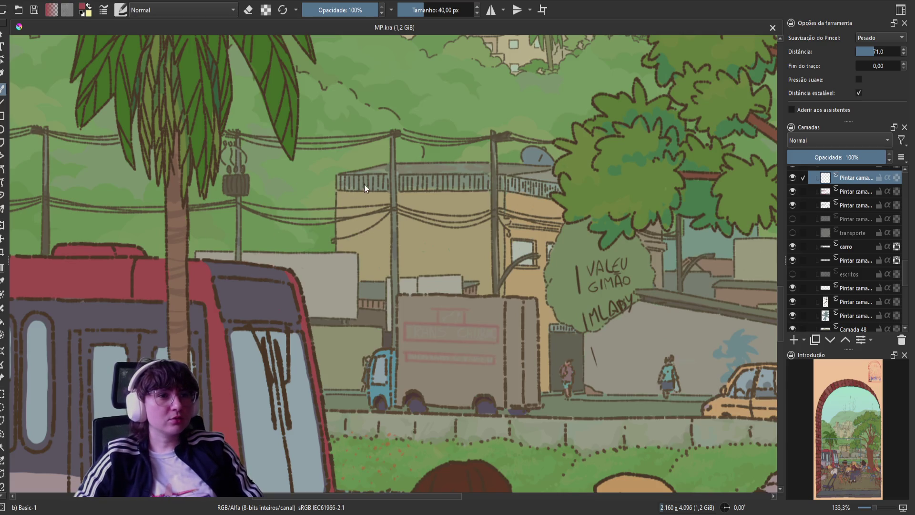
Switch to the bulinha brush preset and shrink it to 7 px.
right_click(295, 143)
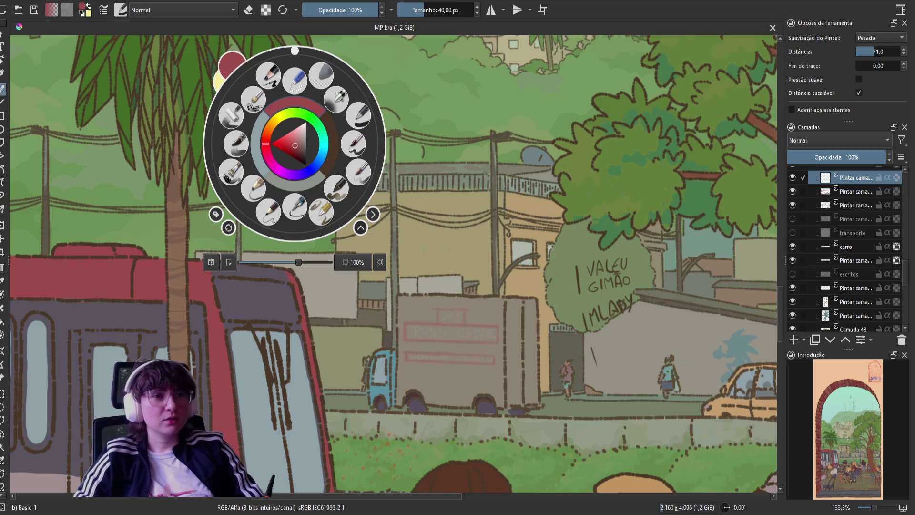
right_click(469, 263)
click(466, 331)
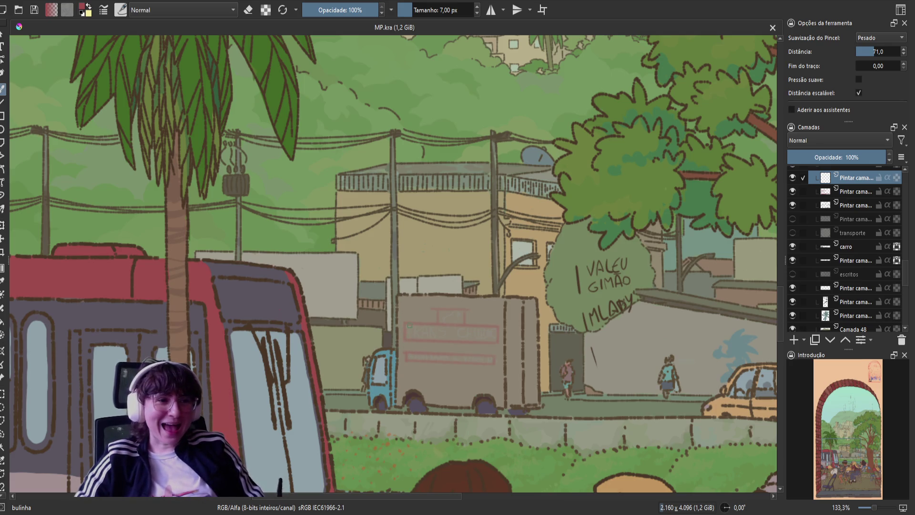
key(bracketleft)
key(bracketleft)
Set the bulinha brush to 4 px, tilting the canvas to -15° and back.
key(bracketright)
key(bracketright)
key(bracketright)
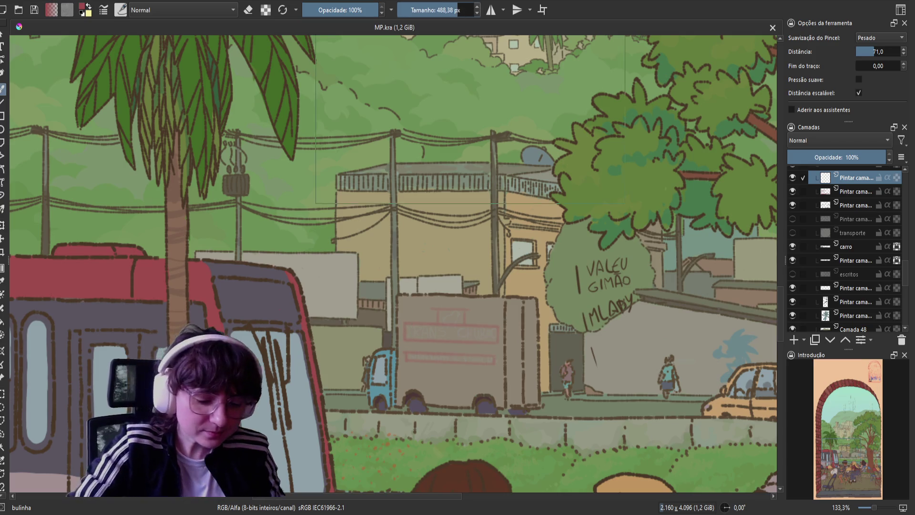
key(ctrl+bracketleft)
key(bracketleft)
key(bracketleft)
key(bracketleft)
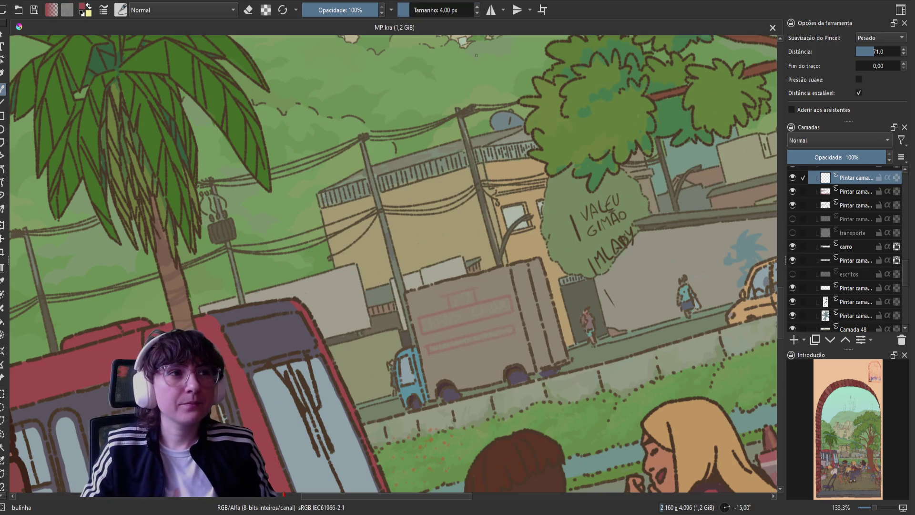
key(ctrl+bracketright)
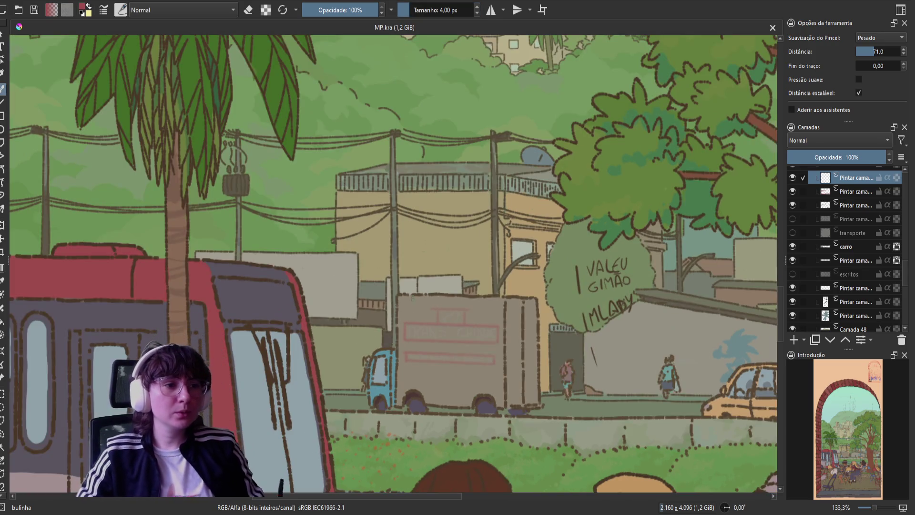
Try a red vertical stroke, an S and a short stroke on the sign, undoing each.
drag(409, 326, 409, 336)
key(ctrl+z)
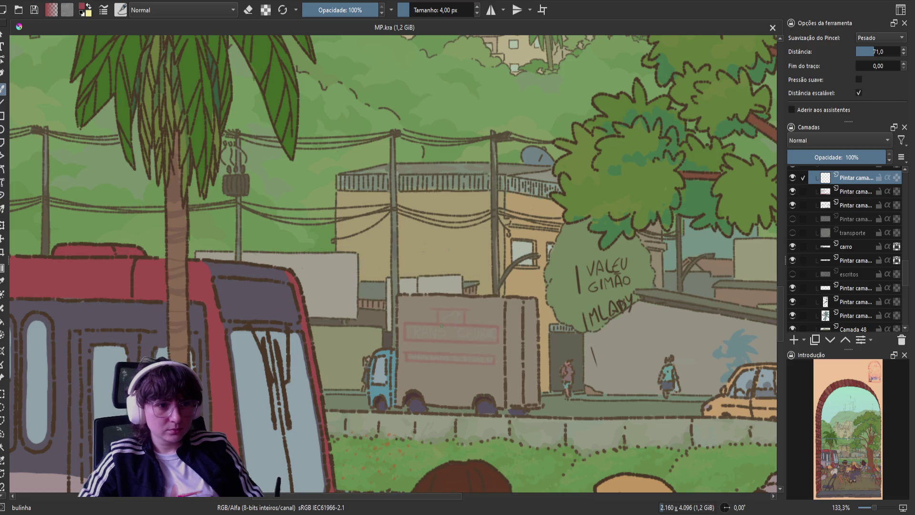
drag(442, 326, 439, 339)
key(ctrl+z)
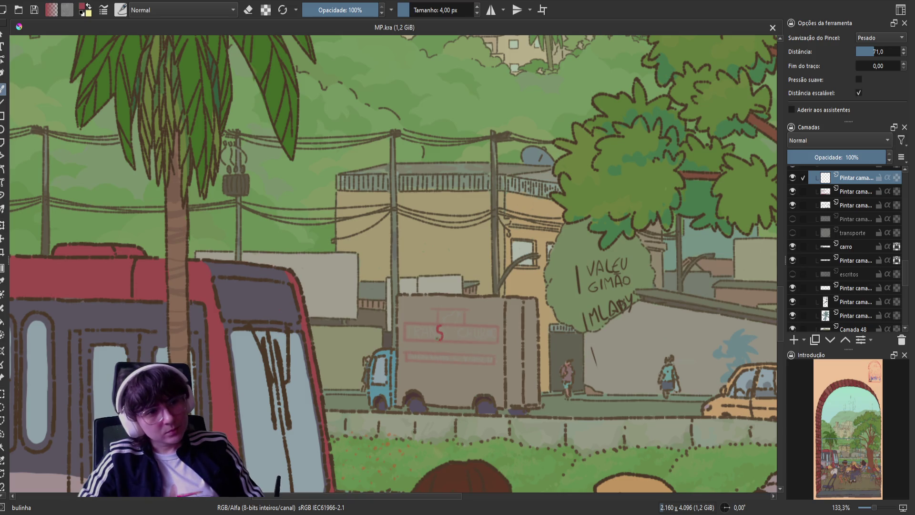
key(ctrl+z)
drag(439, 330, 442, 335)
key(ctrl+z)
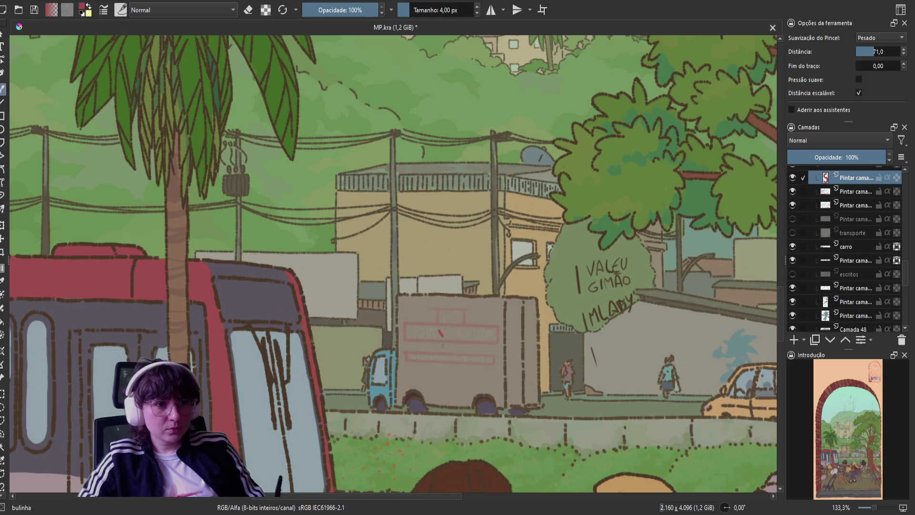
Set the brush smoothing distance to 140,1 and zoom out to the whole illustration.
drag(871, 51, 894, 51)
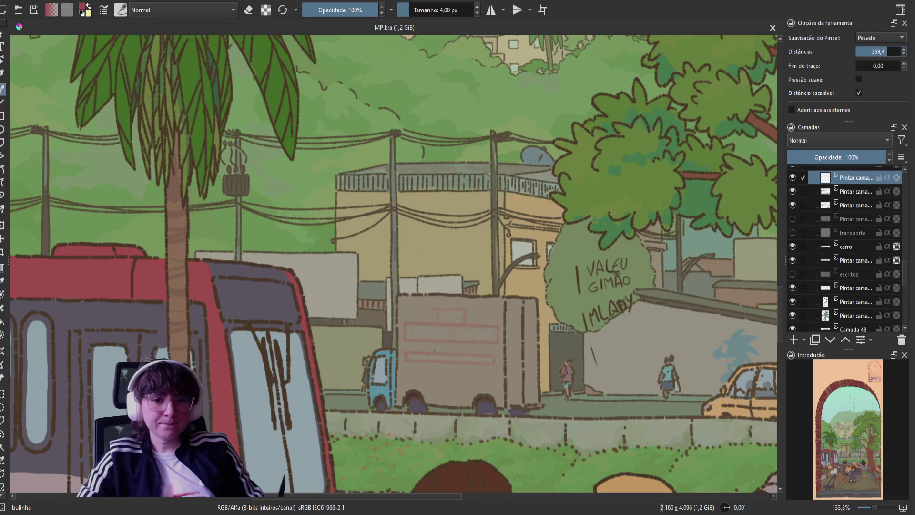
scroll(435, 352, up, 1)
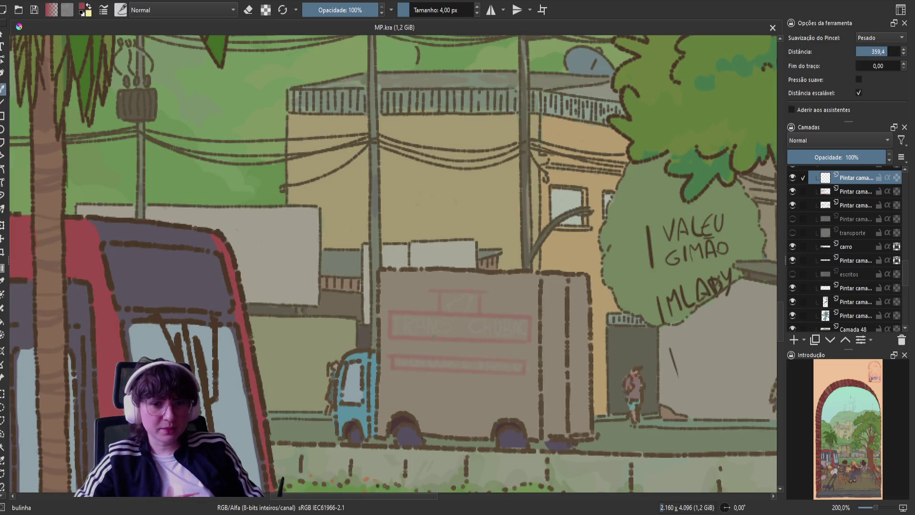
drag(434, 337, 392, 310)
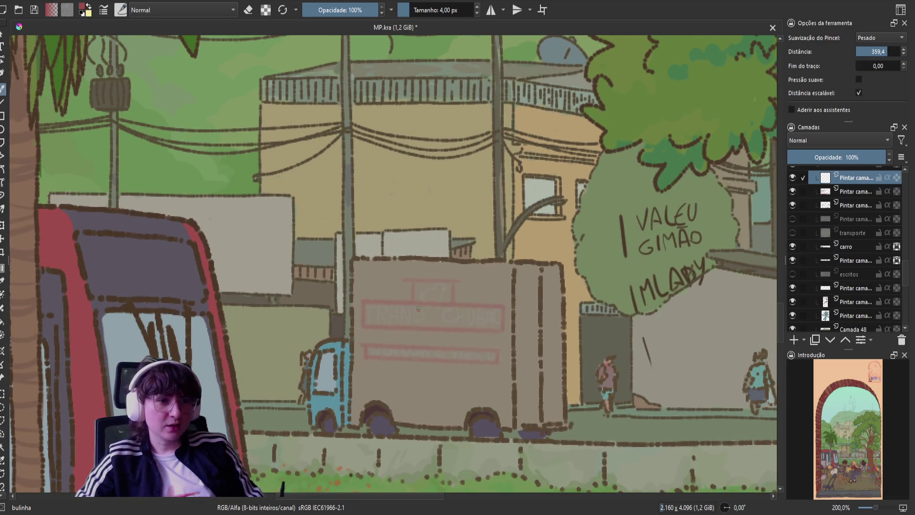
click(880, 51)
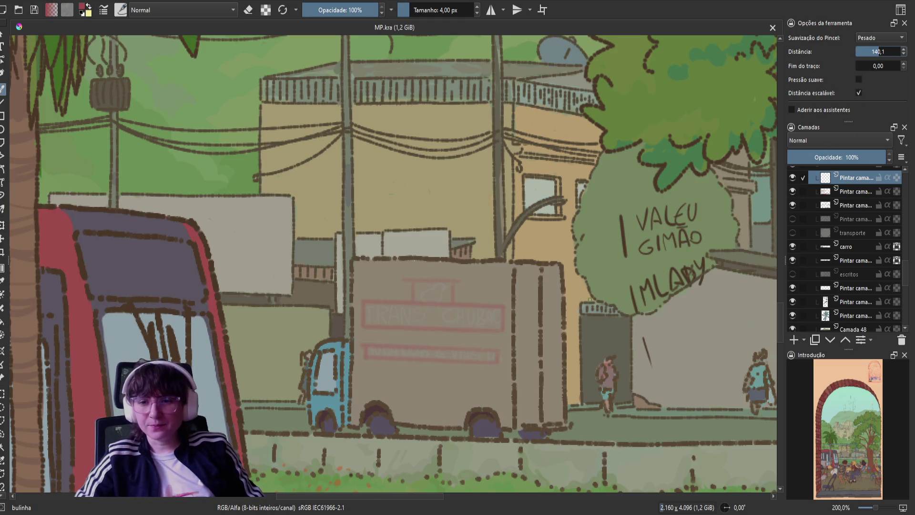
key(minus)
key(minus)
key(minus)
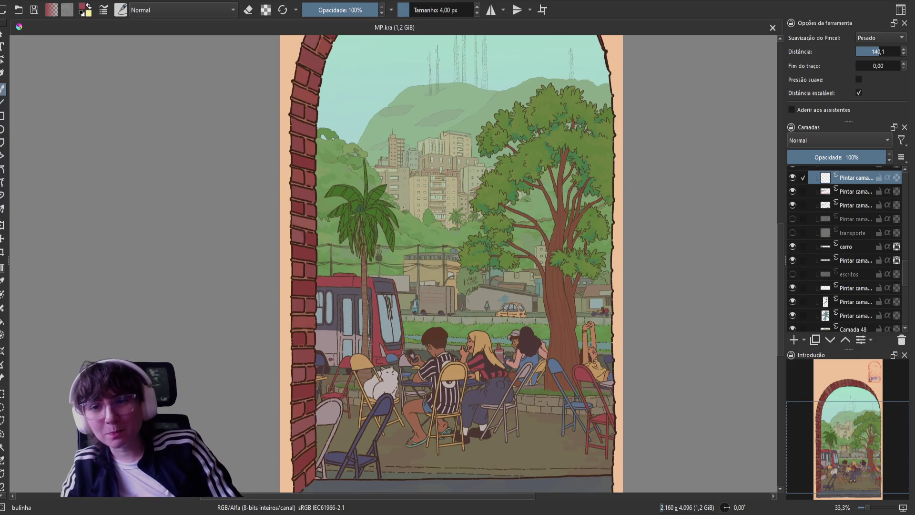
Zoom back in to 100%, then to 133,3% over the street with the truck.
key(plus)
key(plus)
key(plus)
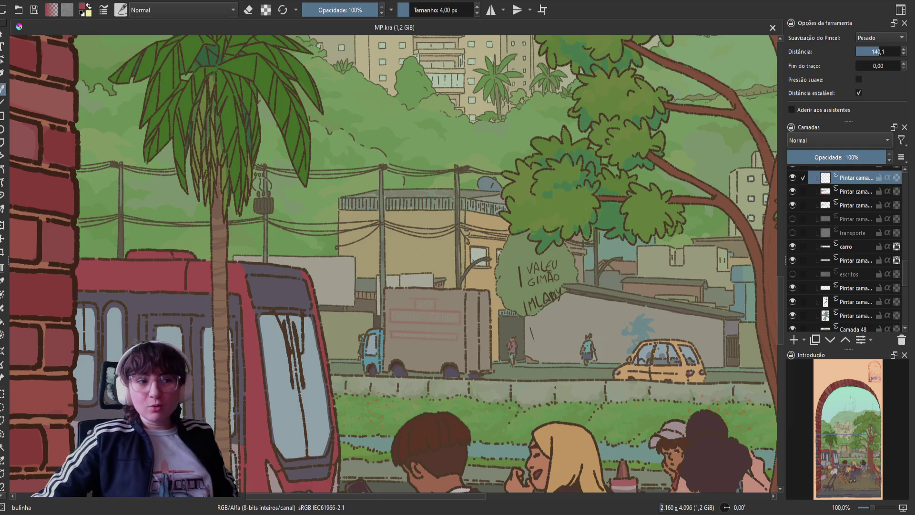
ctrl+scroll(472, 261, up, 1)
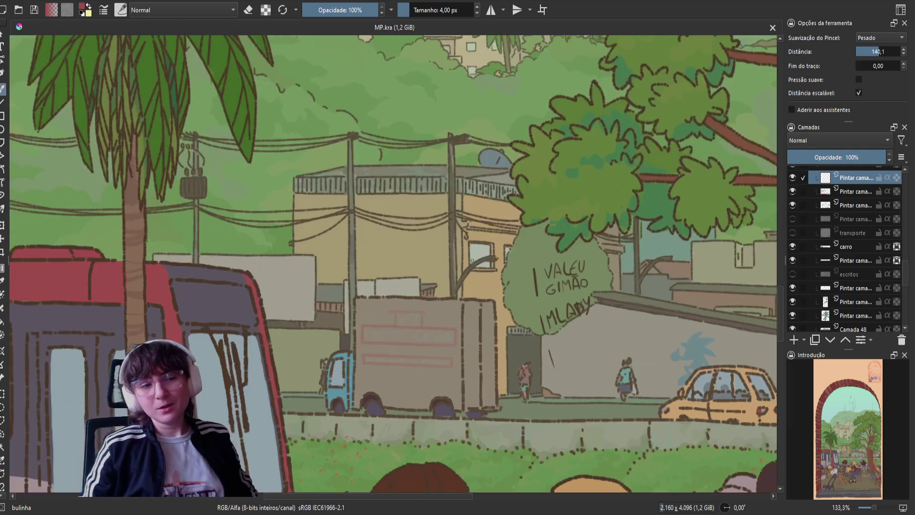
Paint a red S on the truck sign, undoing failed tries and zooming to 200%.
drag(387, 264, 406, 207)
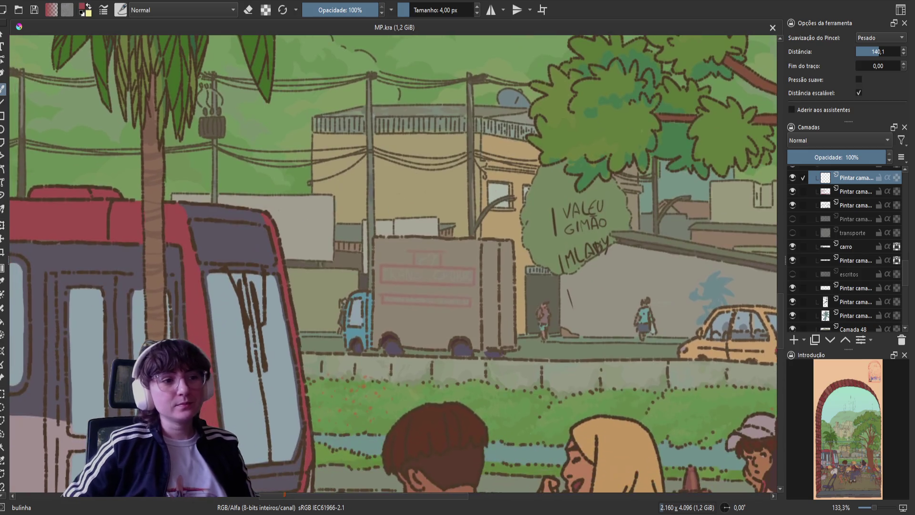
click(416, 273)
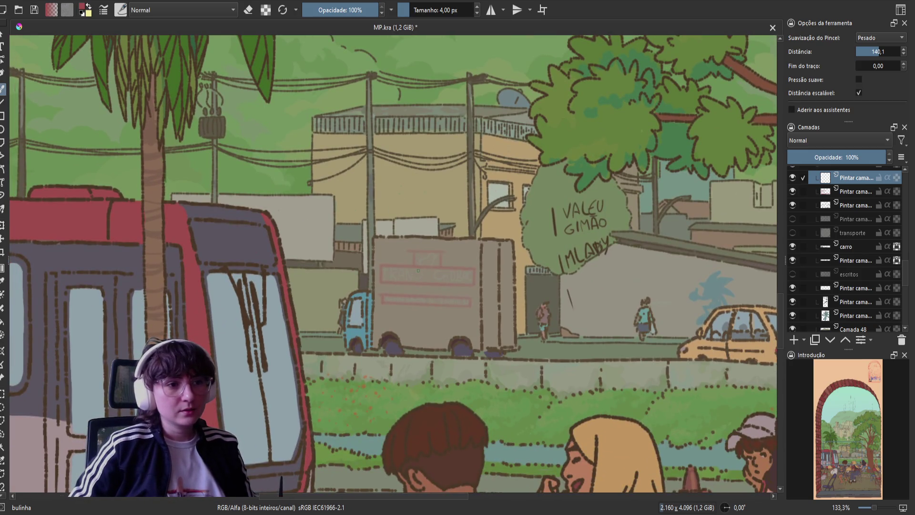
drag(415, 270, 418, 278)
key(ctrl+z)
key(ctrl+z)
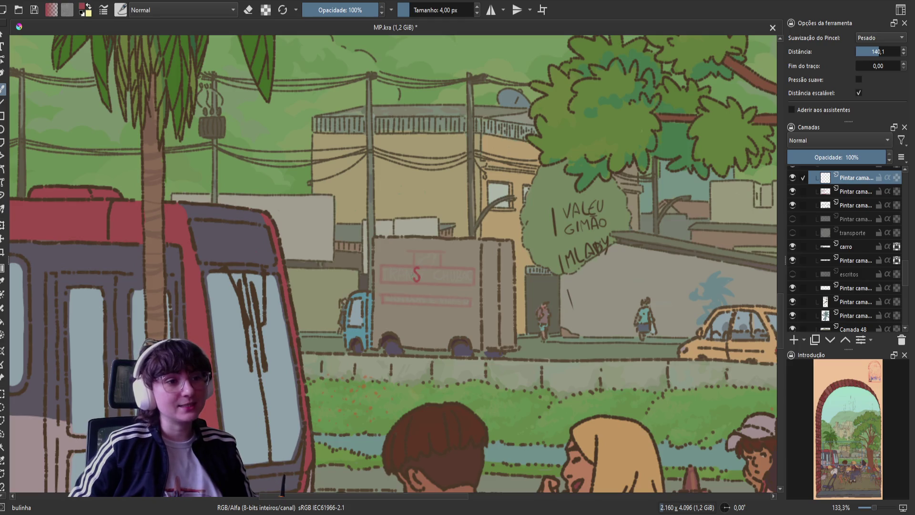
drag(415, 270, 418, 279)
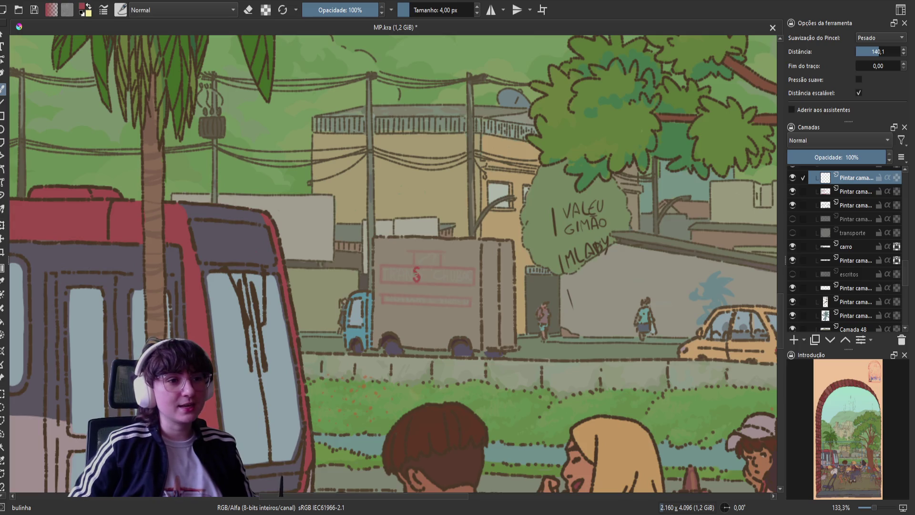
key(ctrl+z)
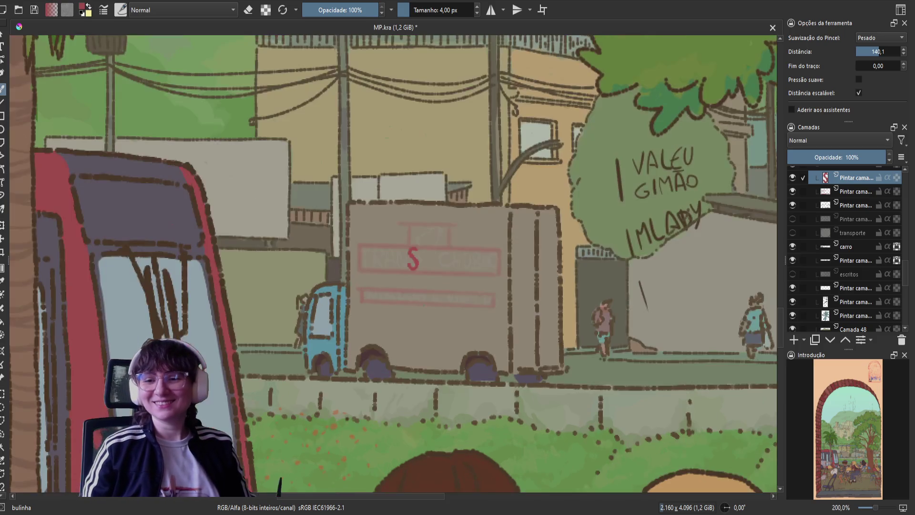
scroll(423, 299, up, 2)
key(ctrl+z)
drag(416, 252, 409, 270)
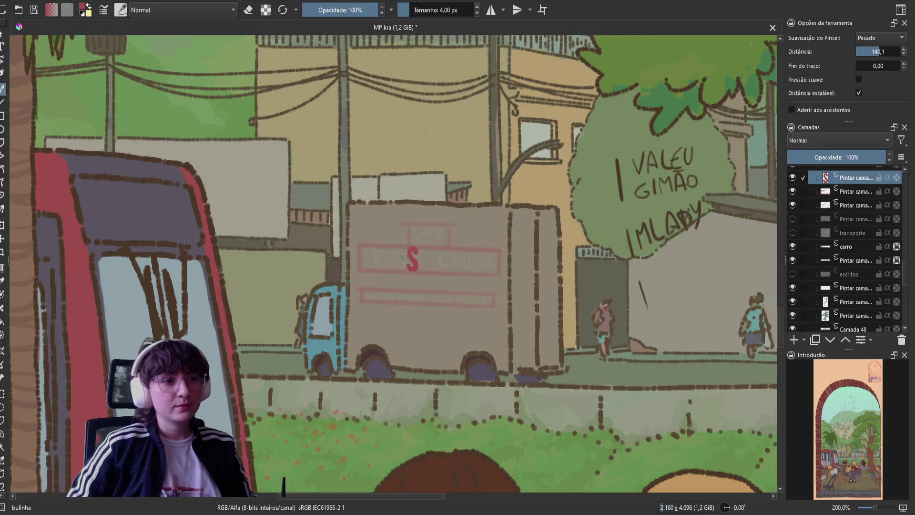
Save, try a red upright before the S, and toggle eraser mode on and off.
key(ctrl+s)
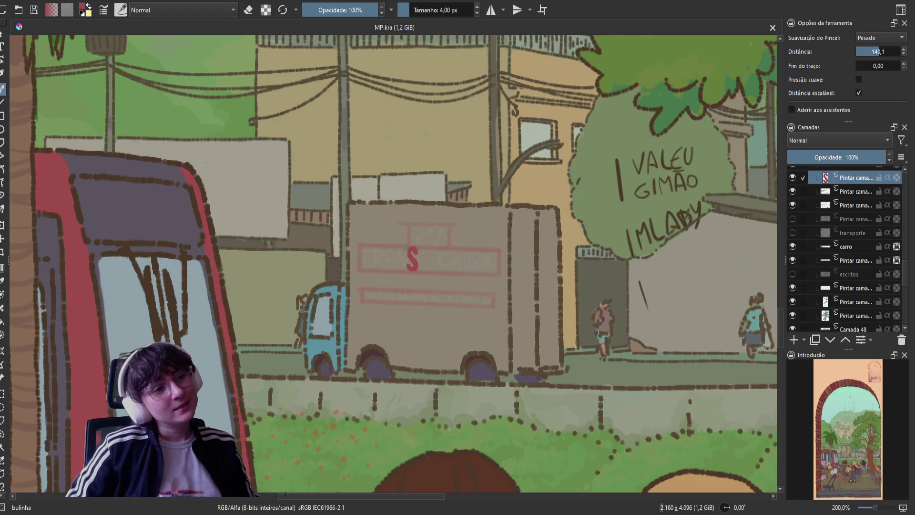
drag(405, 249, 405, 268)
key(ctrl+z)
key(ctrl+z)
key(ctrl+z)
key(ctrl+z)
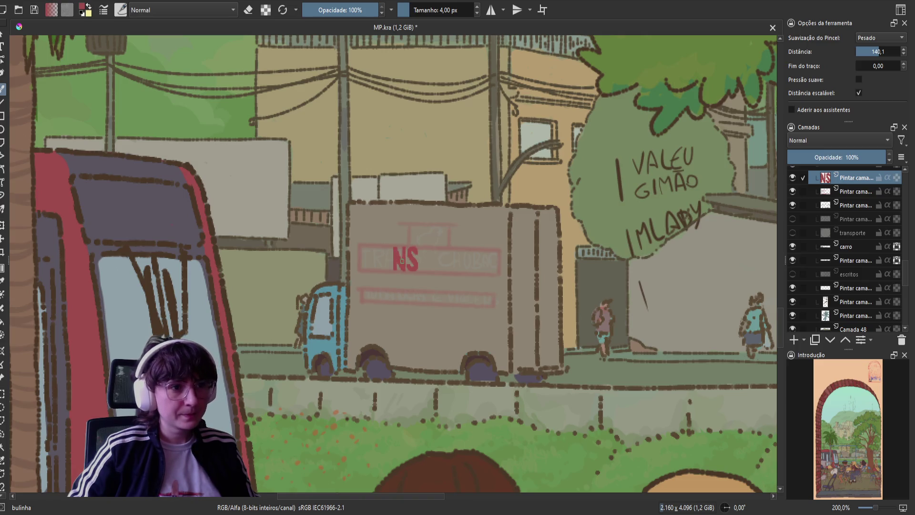
key(e)
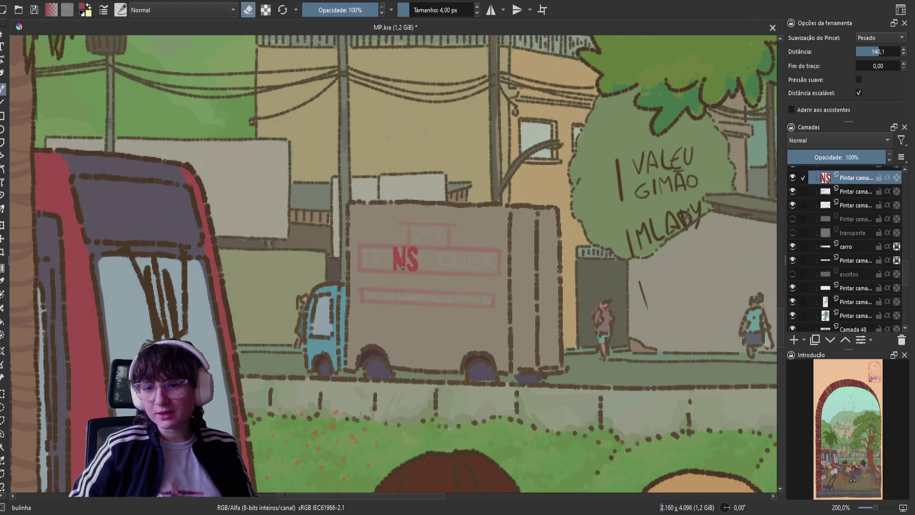
key(e)
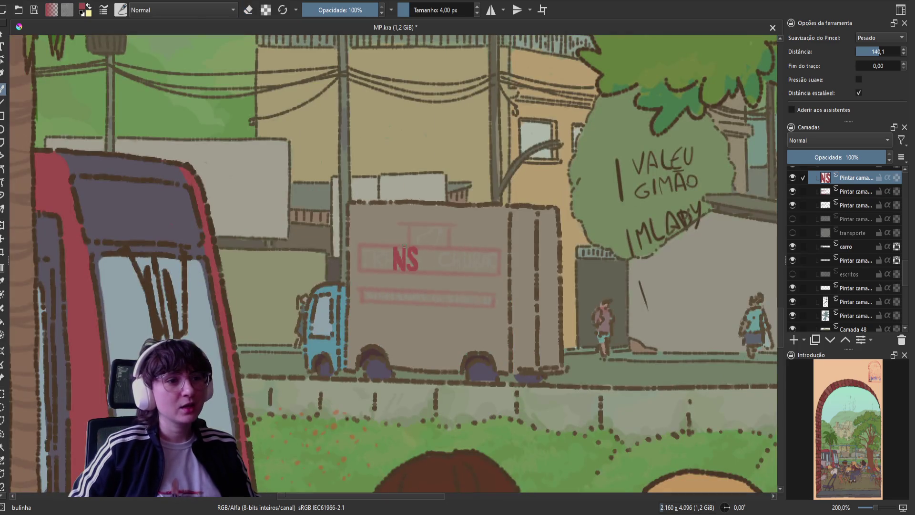
key(e)
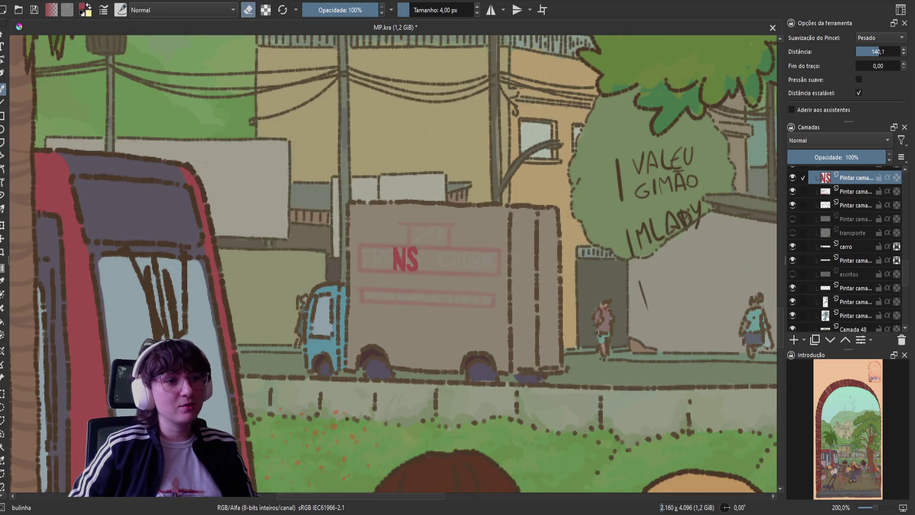
key(e)
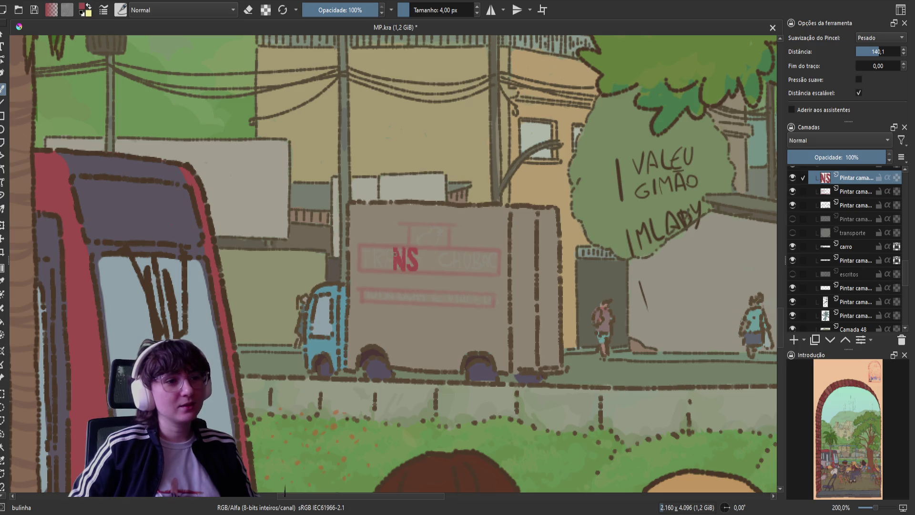
Try several red strokes and uprights left of the NS, undoing each.
drag(392, 261, 422, 309)
key(ctrl+z)
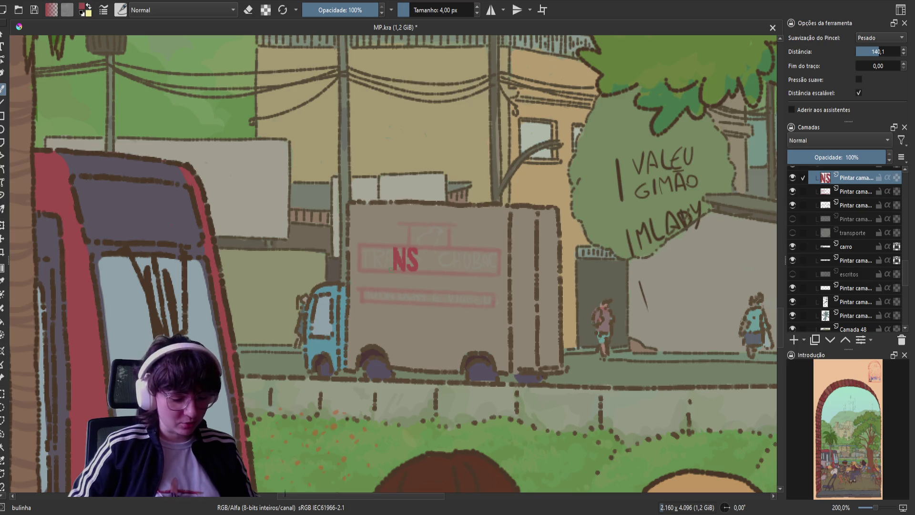
drag(387, 249, 384, 267)
key(ctrl+z)
key(ctrl+z)
key(ctrl+z)
key(ctrl+z)
key(ctrl+z)
key(ctrl+z)
key(ctrl+z)
key(ctrl+z)
drag(396, 246, 390, 269)
key(ctrl+z)
key(ctrl+z)
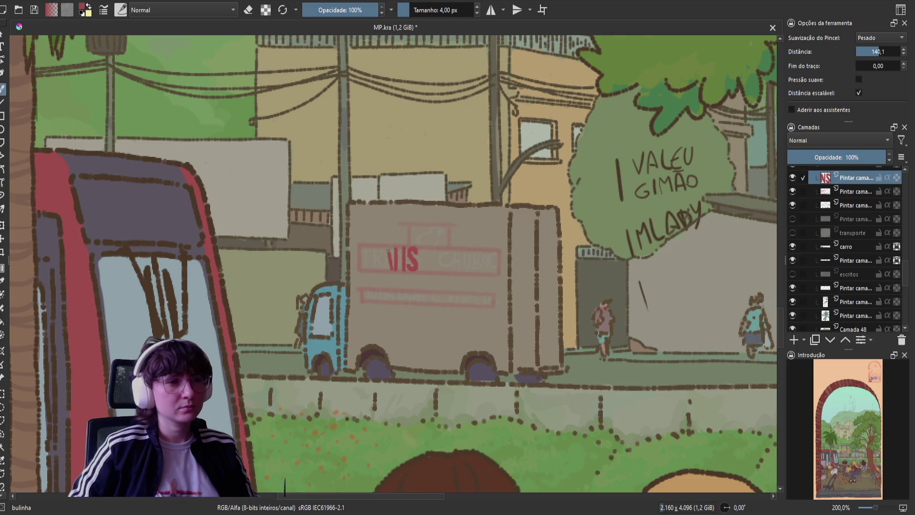
key(ctrl+z)
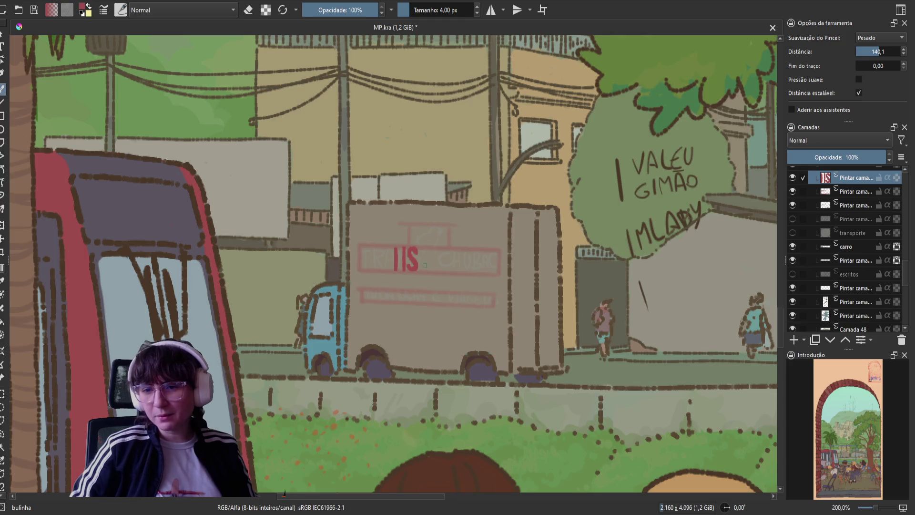
Save and add a red upright to the left of the AIIS letters.
key(ctrl+s)
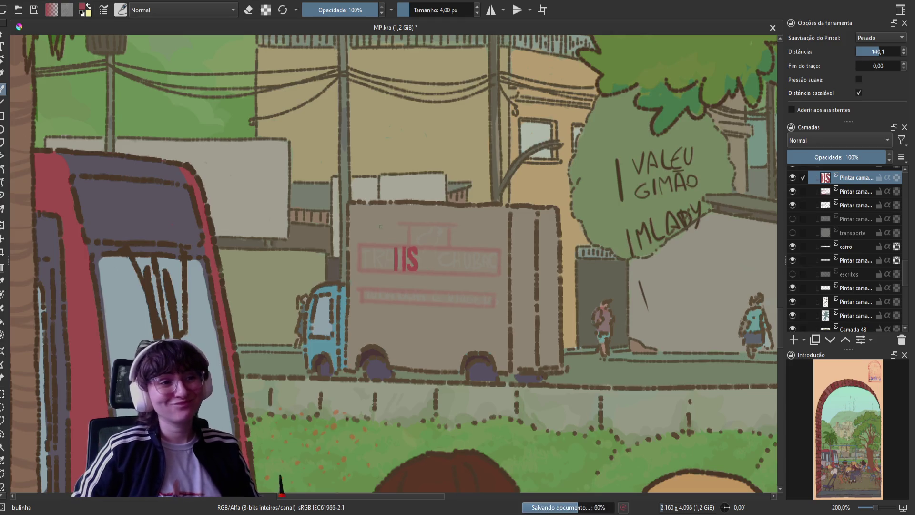
mouse_move(390, 245)
mouse_down()
mouse_move(391, 272)
mouse_move(389, 247)
mouse_move(383, 270)
mouse_up()
key(ctrl+z)
key(ctrl+z)
key(ctrl+z)
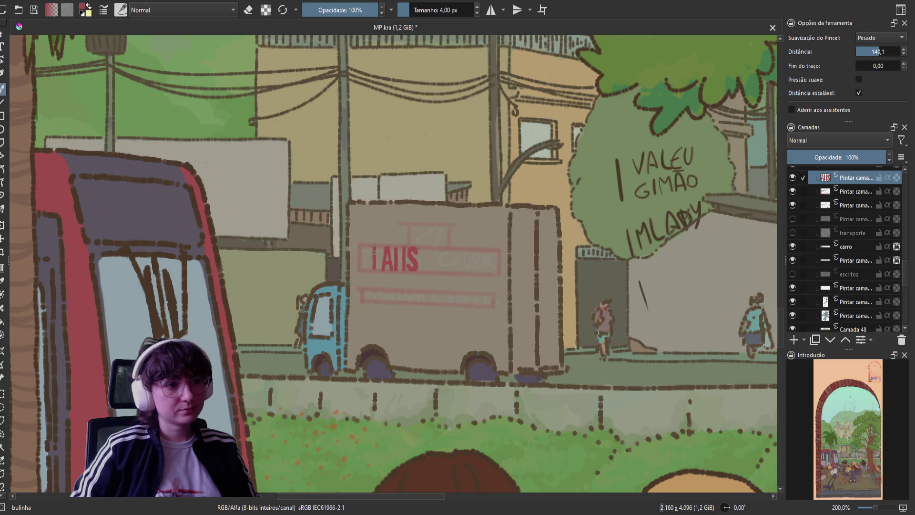
drag(374, 247, 373, 270)
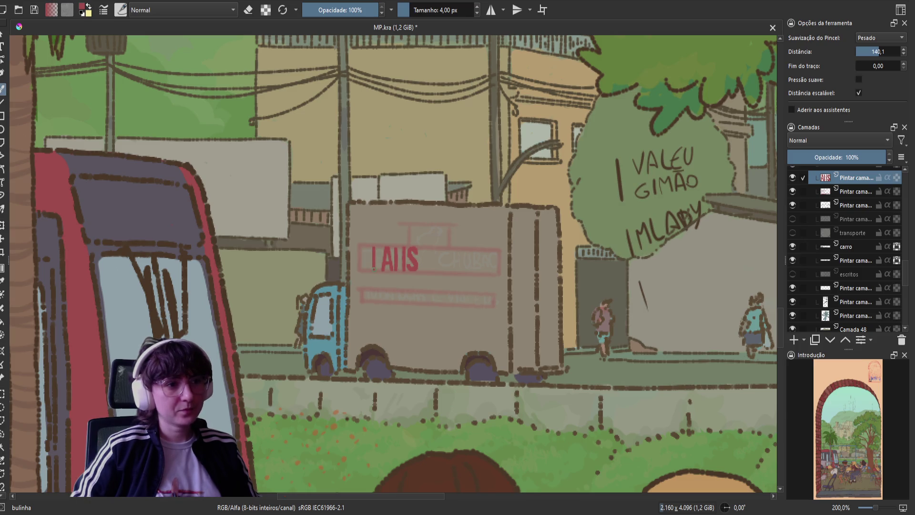
Save and paint a red P with a diagonal leg forming an R, retrying the leg.
key(ctrl+s)
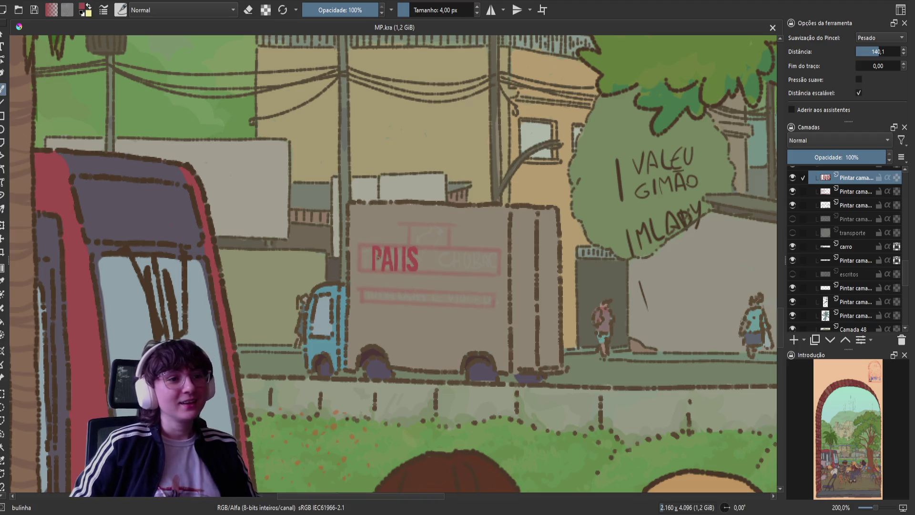
mouse_move(375, 247)
mouse_down()
mouse_move(376, 260)
mouse_move(374, 249)
mouse_up()
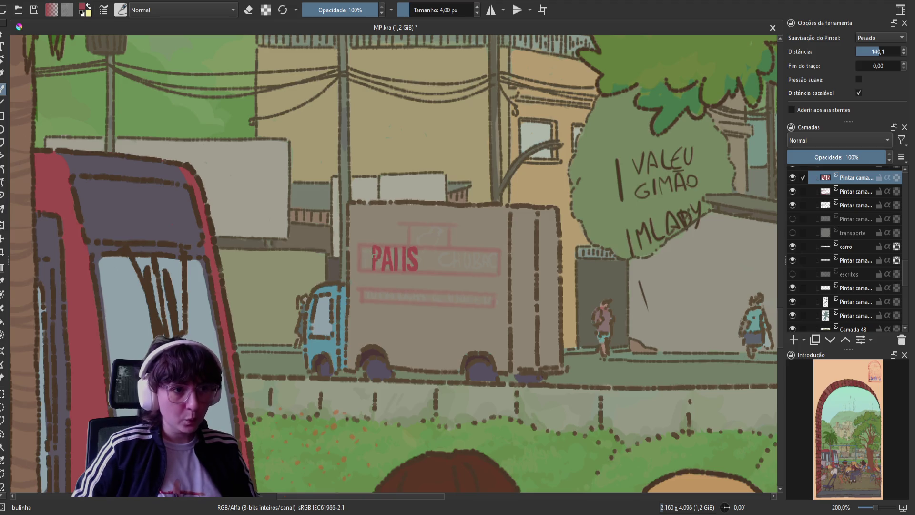
drag(380, 271, 374, 259)
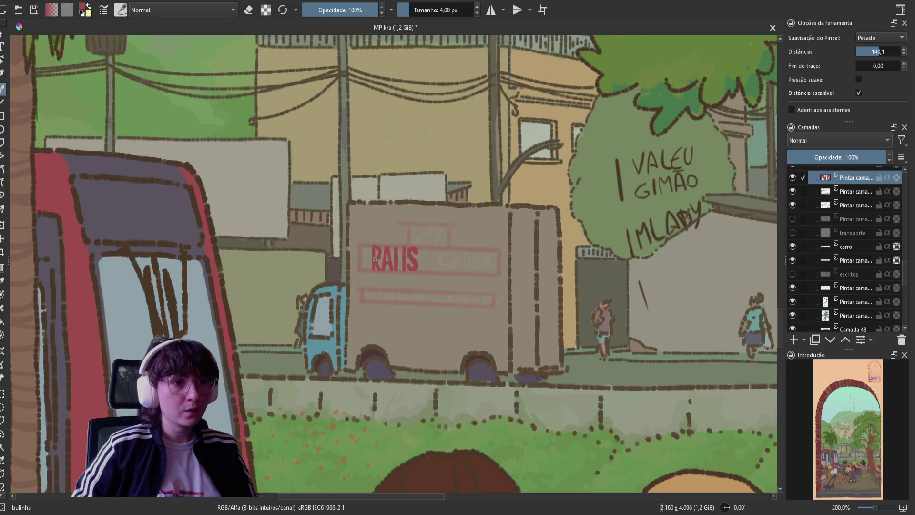
key(ctrl+z)
key(ctrl+shift+z)
key(ctrl+z)
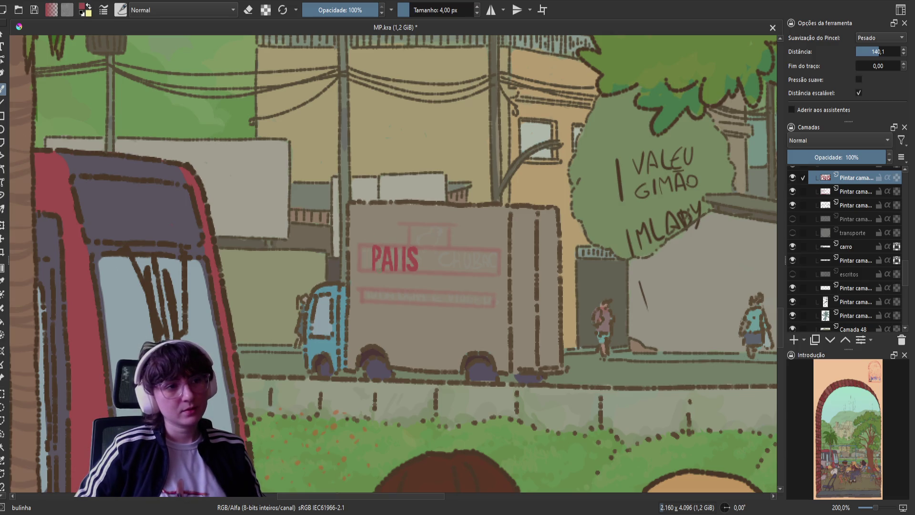
key(ctrl+z)
Redraw the R's upright, remove a stray tick, and add a red T stem before it.
key(ctrl+z)
mouse_move(373, 247)
mouse_down()
mouse_move(372, 270)
mouse_move(381, 251)
mouse_move(373, 263)
mouse_move(379, 269)
mouse_up()
key(ctrl+z)
key(ctrl+z)
key(ctrl+z)
key(ctrl+z)
key(ctrl+z)
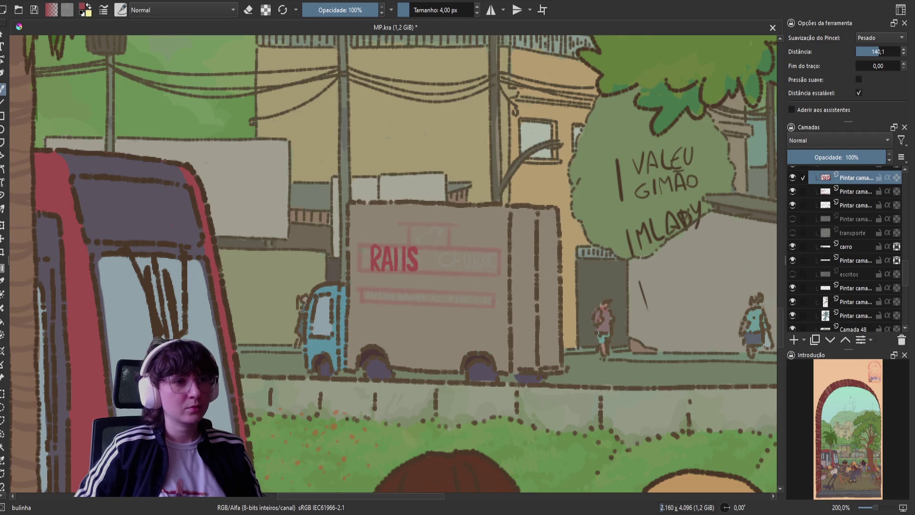
key(ctrl+z)
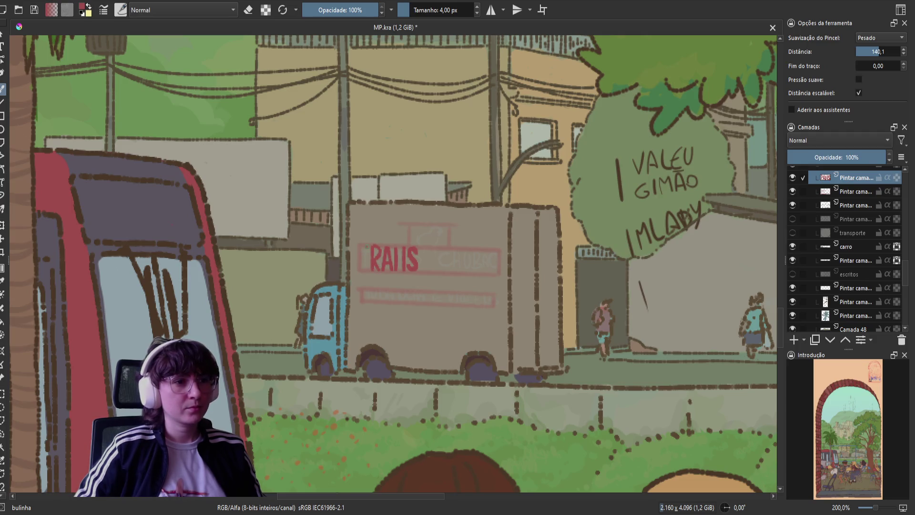
drag(364, 246, 365, 265)
key(ctrl+z)
key(ctrl+z)
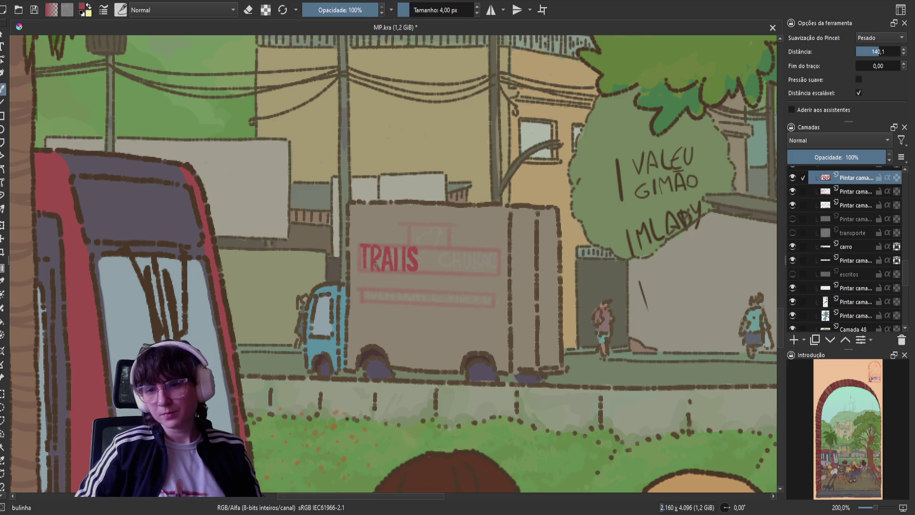
Save and repaint the red stem of the T.
key(ctrl+s)
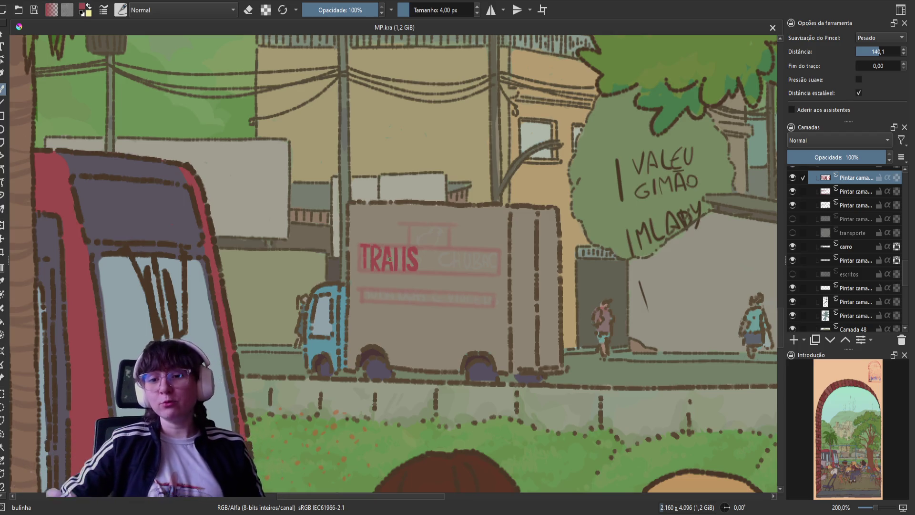
drag(365, 248, 364, 266)
key(ctrl+z)
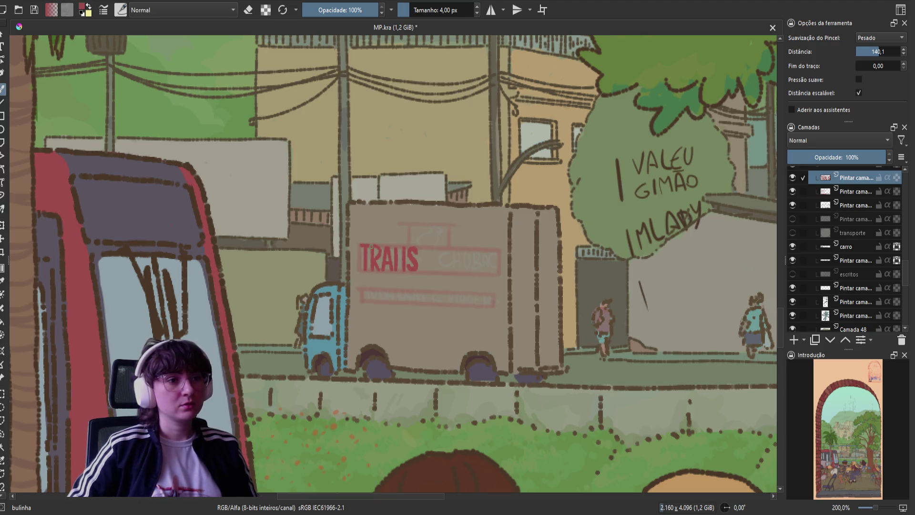
Mirror the view to check, then add a diagonal turning the I into N for TRANS.
key(e)
key(m)
key(m)
key(e)
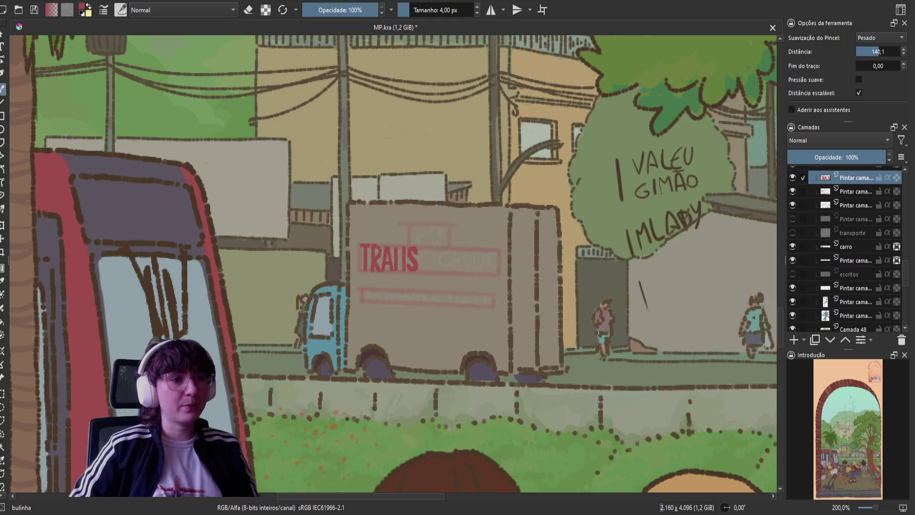
drag(403, 271, 395, 248)
key(ctrl+z)
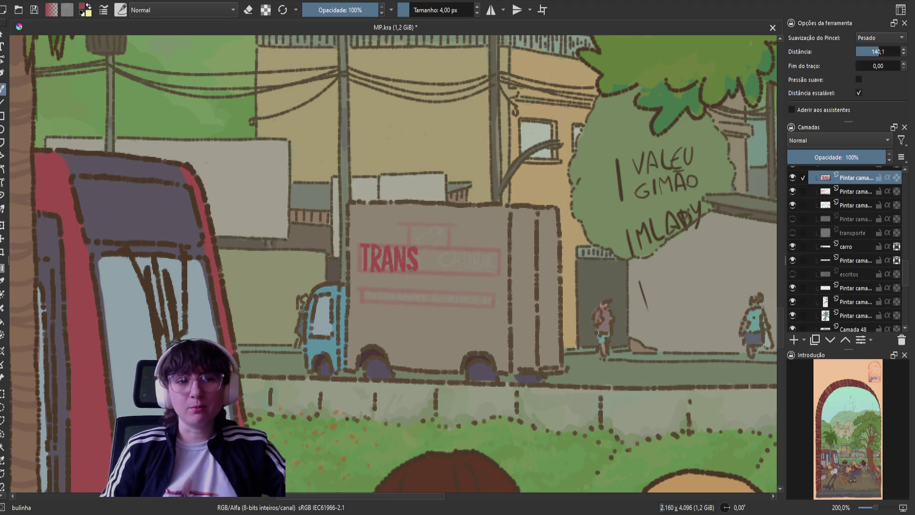
Save MP.kra and undo a stray straight red stroke drawn across the lettering.
key(ctrl+s)
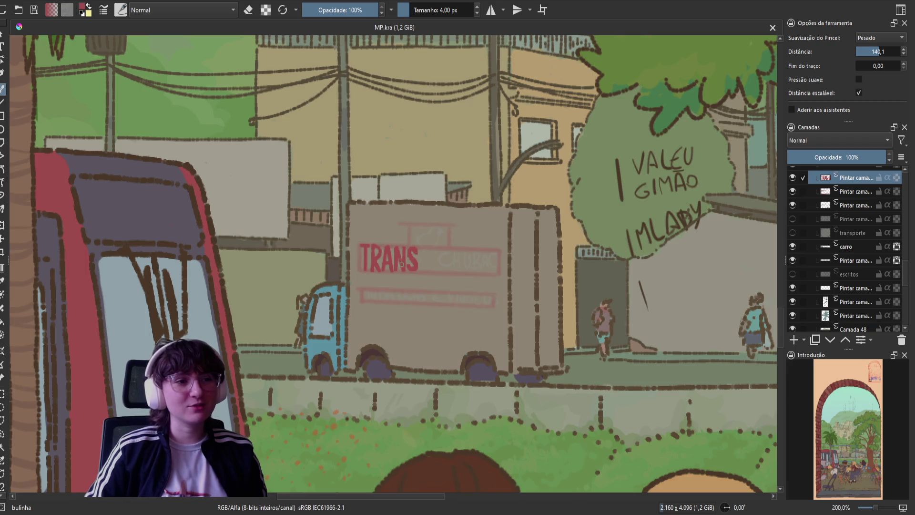
click(402, 264)
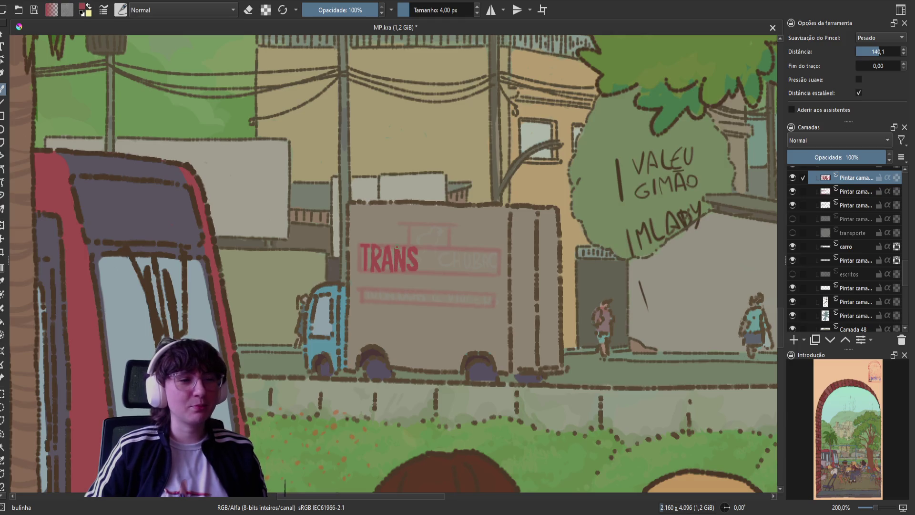
drag(649, 112, 415, 253)
key(ctrl+z)
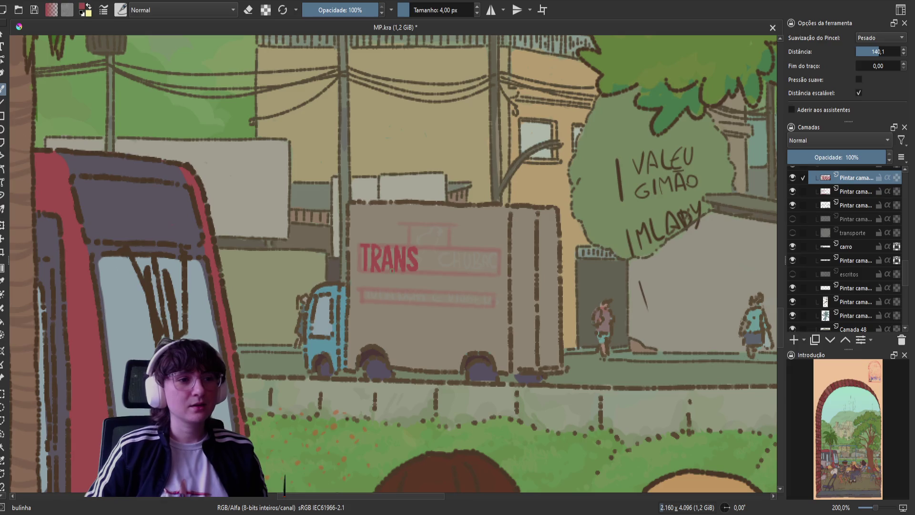
Rotate the canvas 90 degrees sideways and save MP.kra.
key(e)
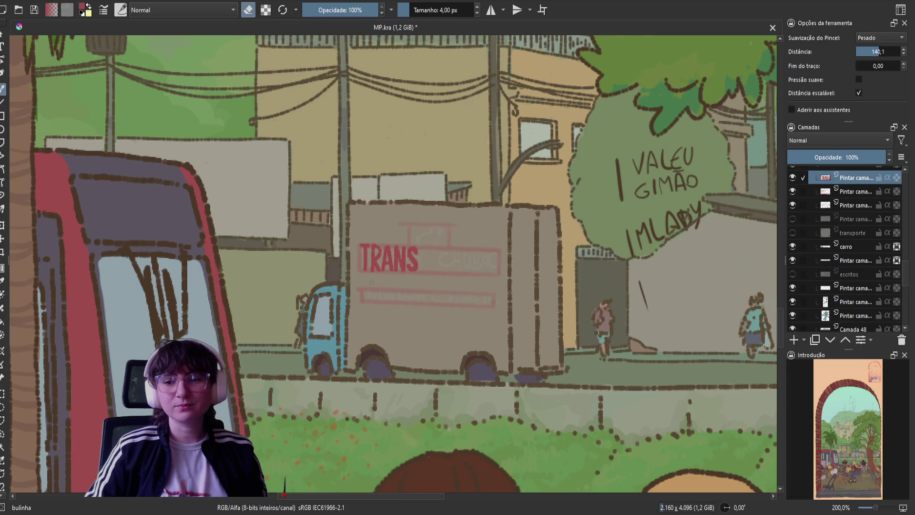
key(6)
key(6)
key(6)
key(4)
key(4)
key(6)
key(6)
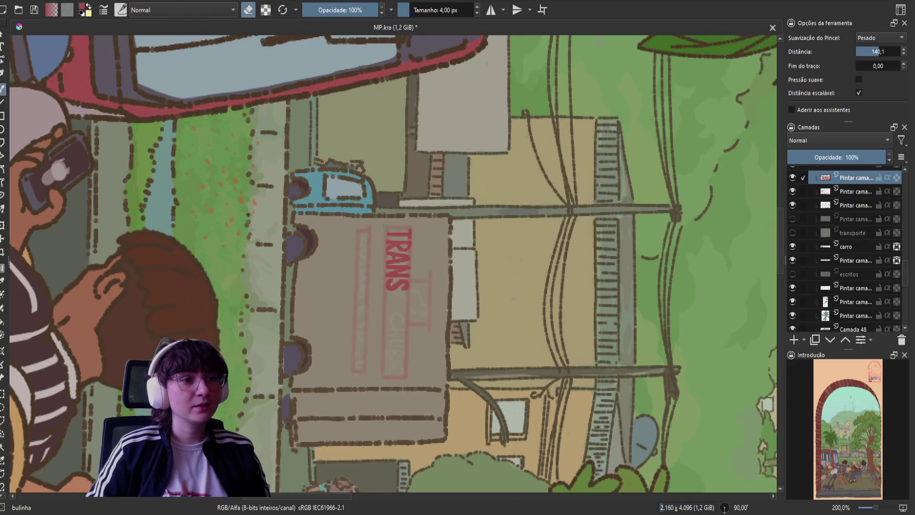
key(e)
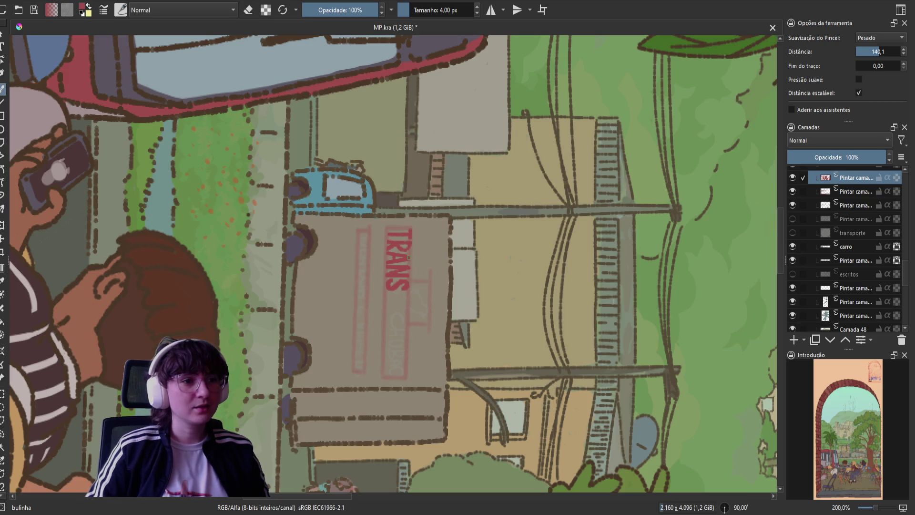
key(e)
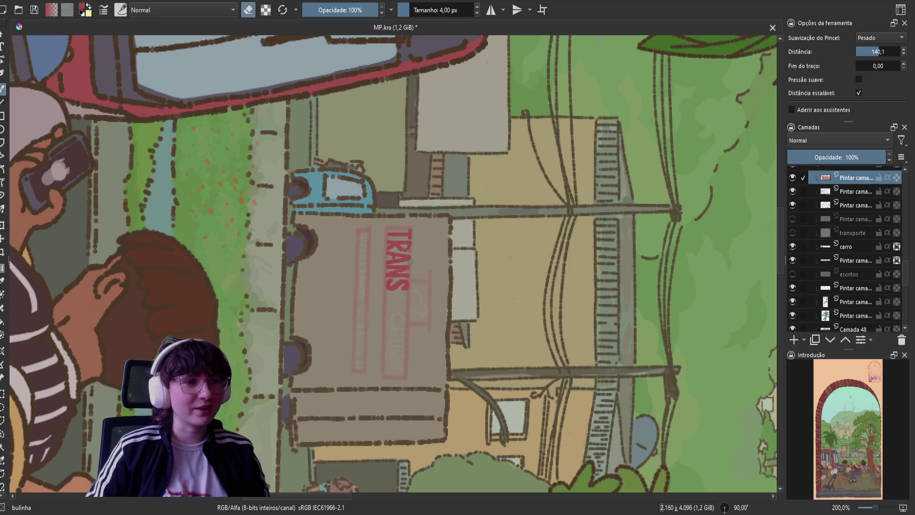
key(e)
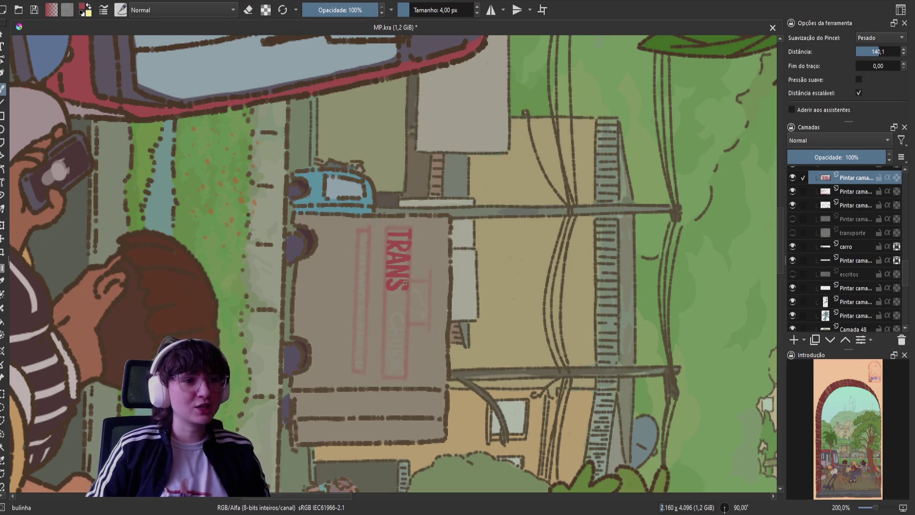
key(ctrl+s)
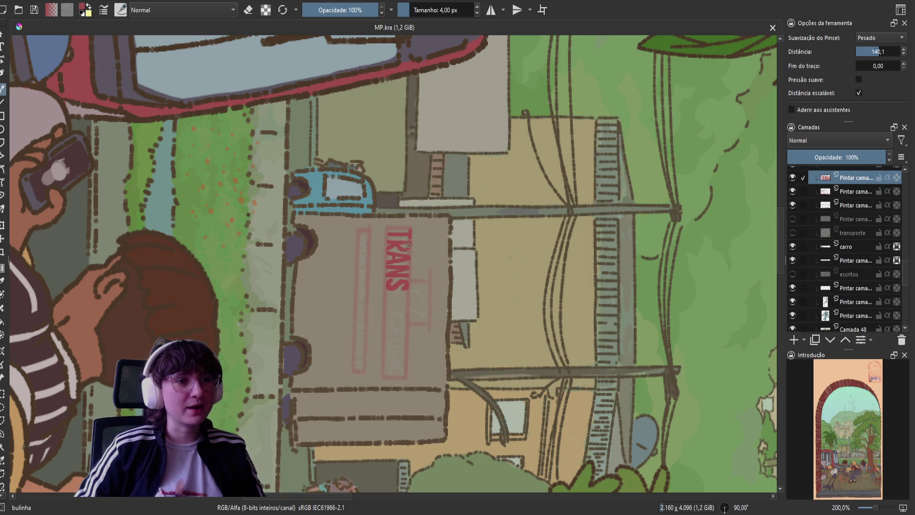
Fill in the top of the T in TRANS, then turn the view upright.
drag(410, 244, 391, 248)
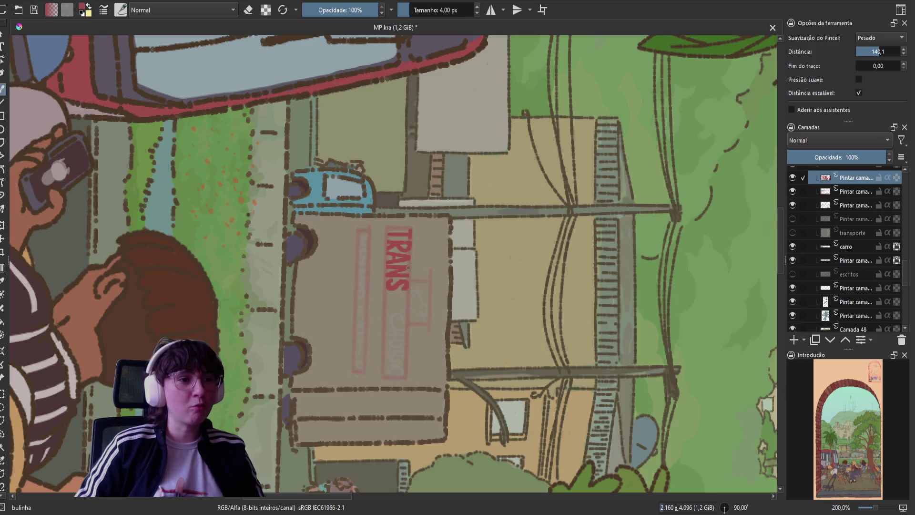
key(e)
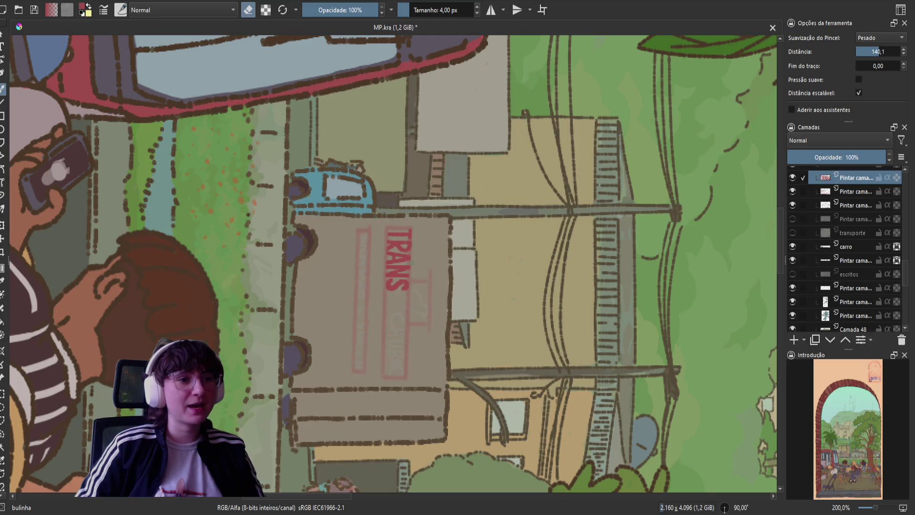
key(e)
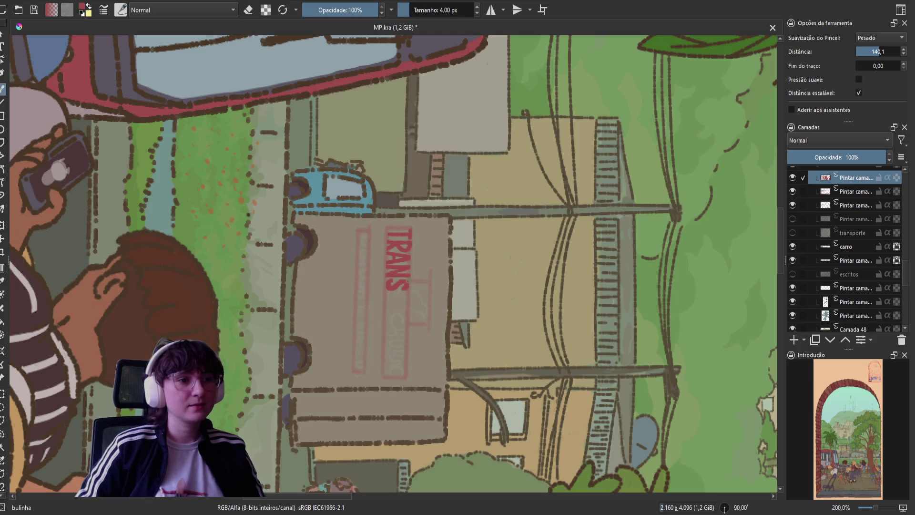
key(e)
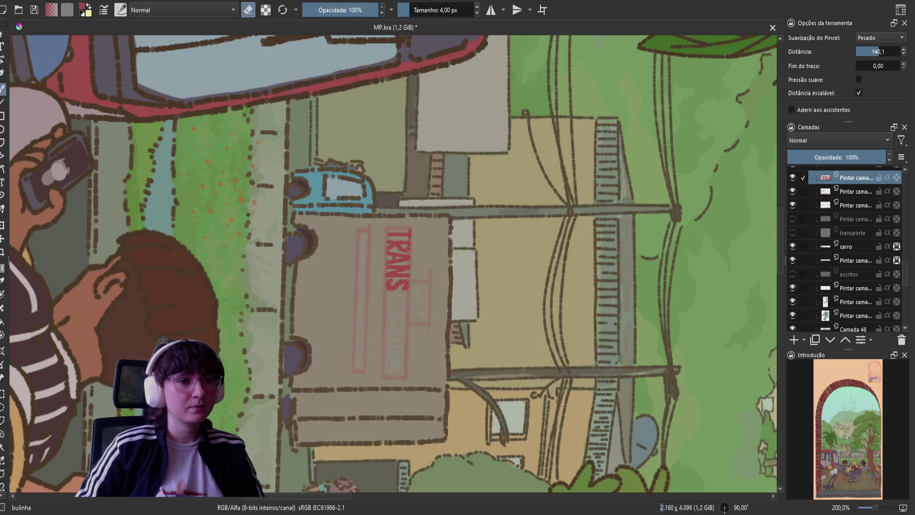
key(e)
drag(406, 234, 410, 239)
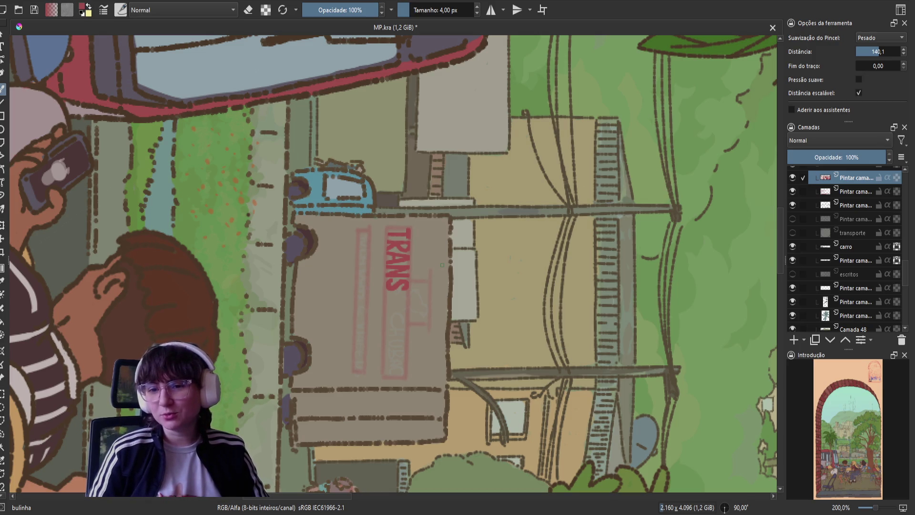
key(5)
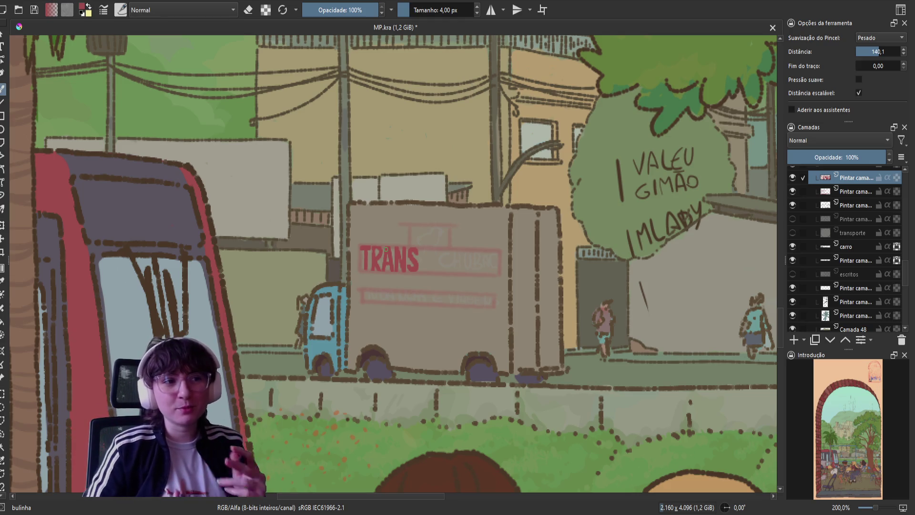
Erase the diagonal leg of the R and redraw it.
key(e)
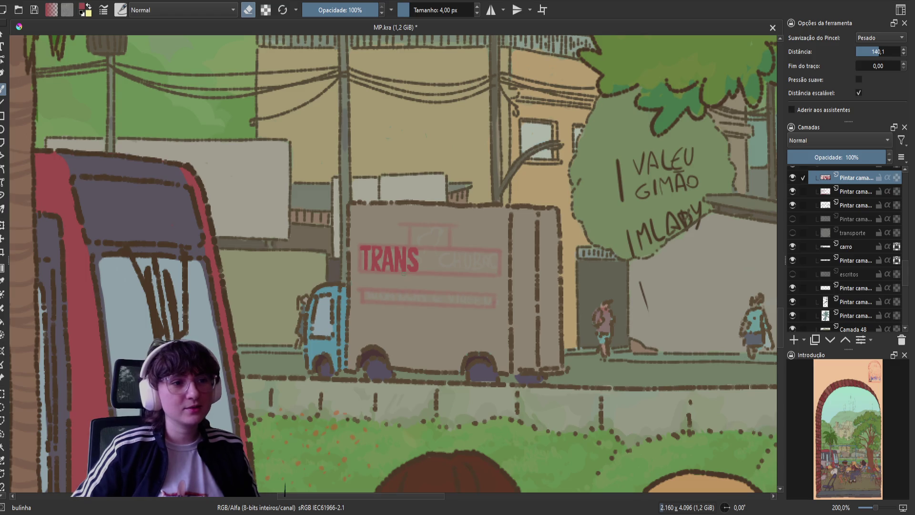
key(e)
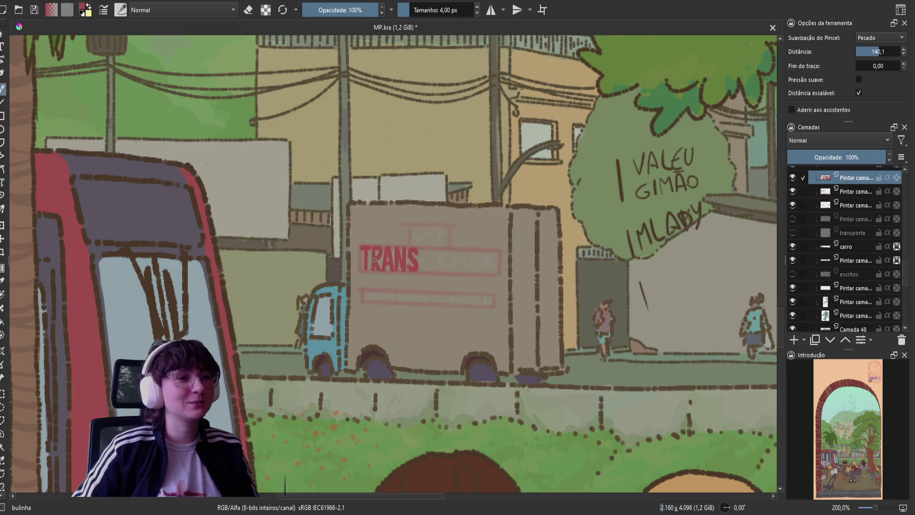
key(e)
drag(377, 263, 380, 271)
key(e)
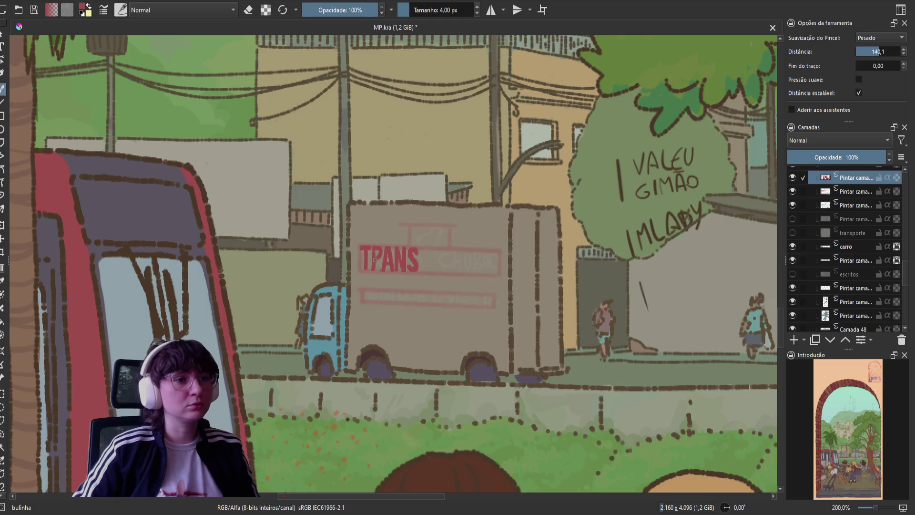
drag(380, 270, 376, 257)
key(ctrl+z)
key(e)
key(e)
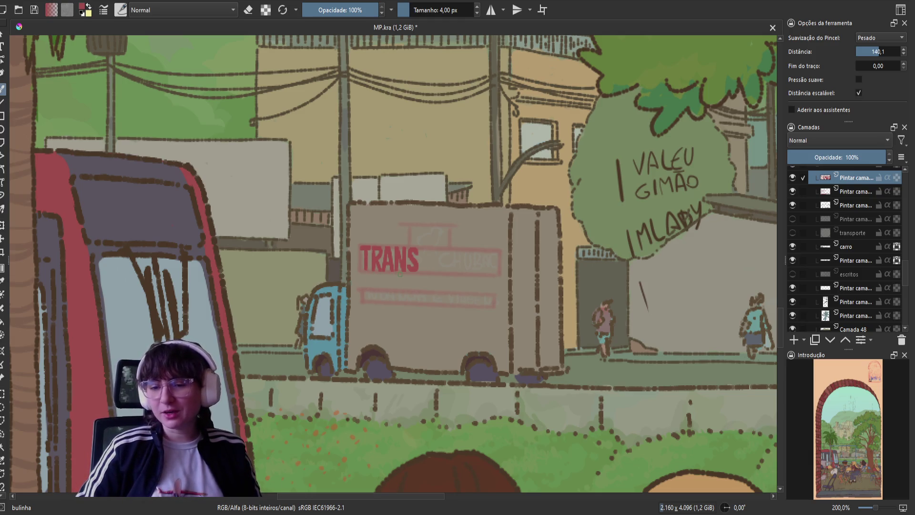
Check the lettering in rotated and mirrored views, then save MP.kra.
key(6)
key(6)
key(6)
key(e)
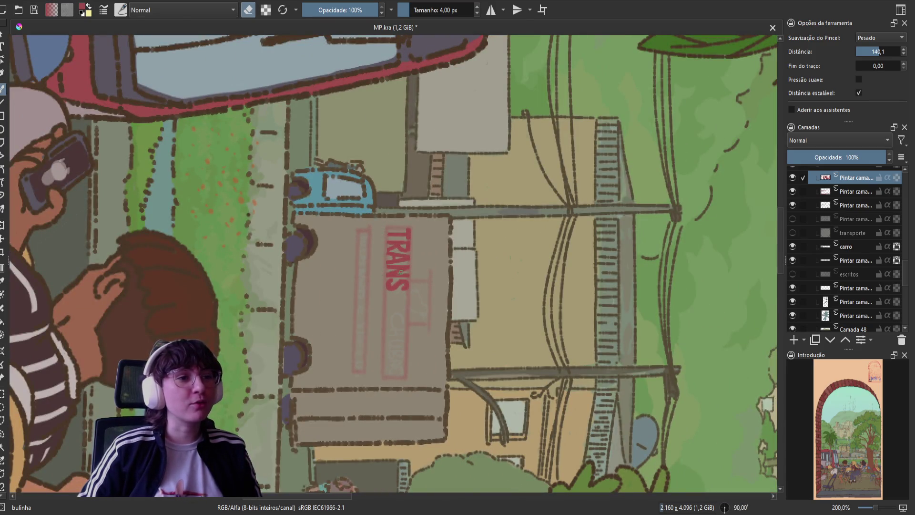
key(e)
key(4)
key(4)
key(4)
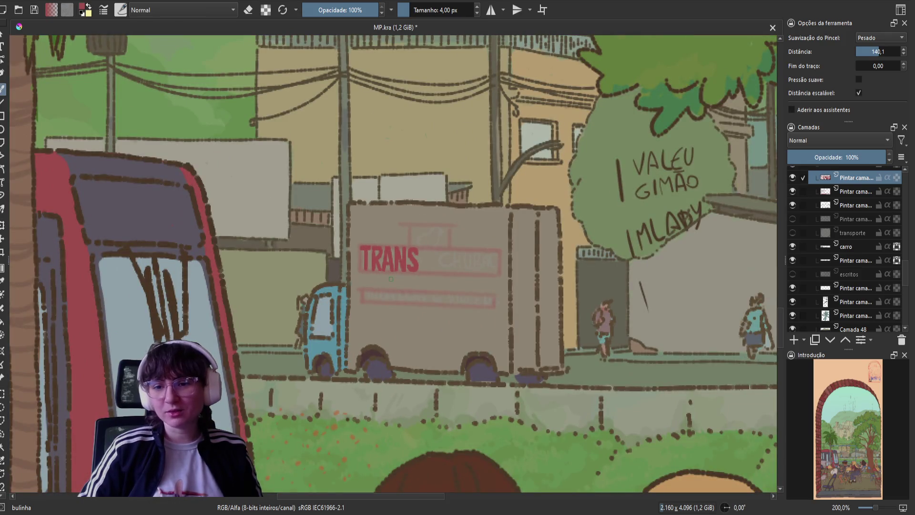
key(m)
key(m)
key(e)
key(e)
key(ctrl+s)
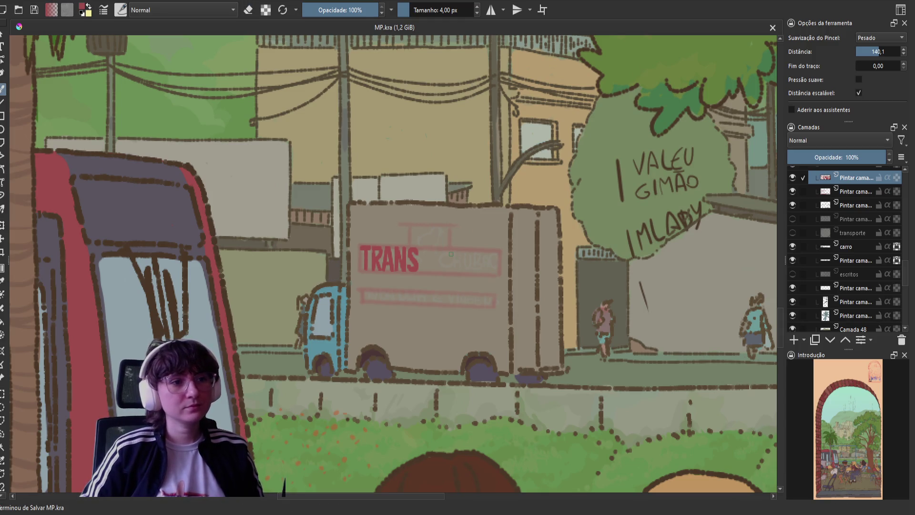
Undo a stray curved stroke and switch to the freehand selection tool.
mouse_move(450, 256)
mouse_down()
mouse_move(445, 249)
mouse_move(442, 273)
mouse_move(444, 249)
mouse_up()
key(ctrl+z)
key(ctrl+z)
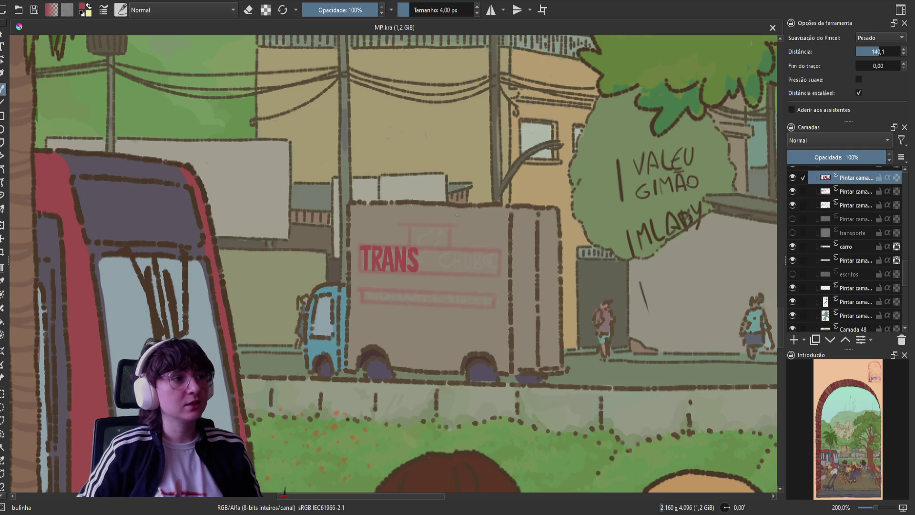
key(ctrl+r)
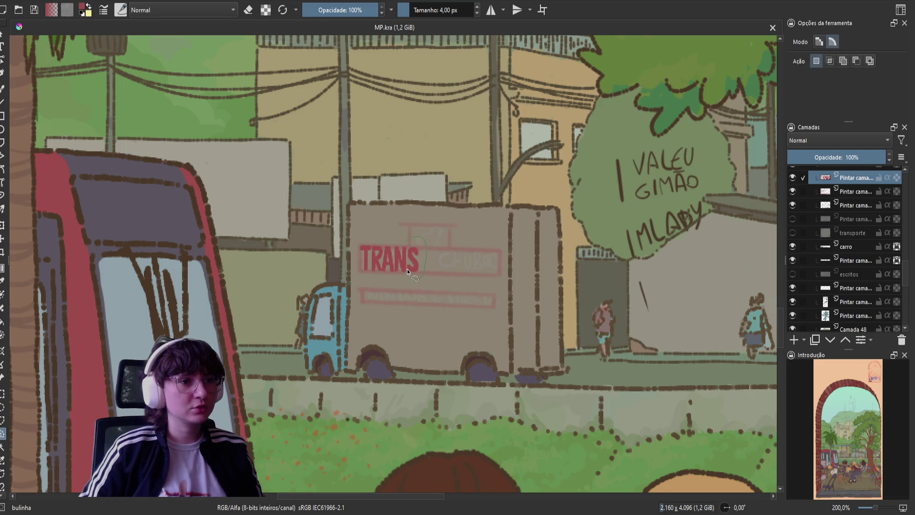
Copy the selected S to a new layer at the sign's right end, merge down, and save.
drag(407, 248, 402, 271)
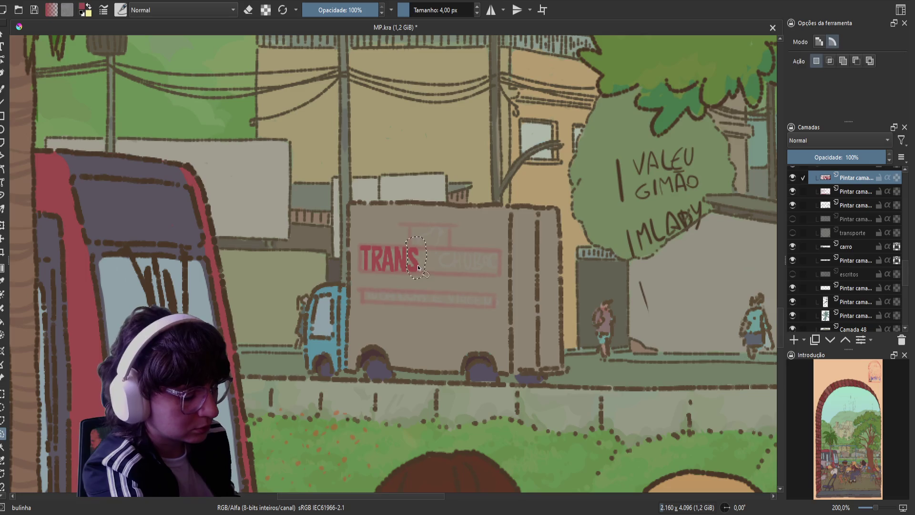
key(ctrl+t)
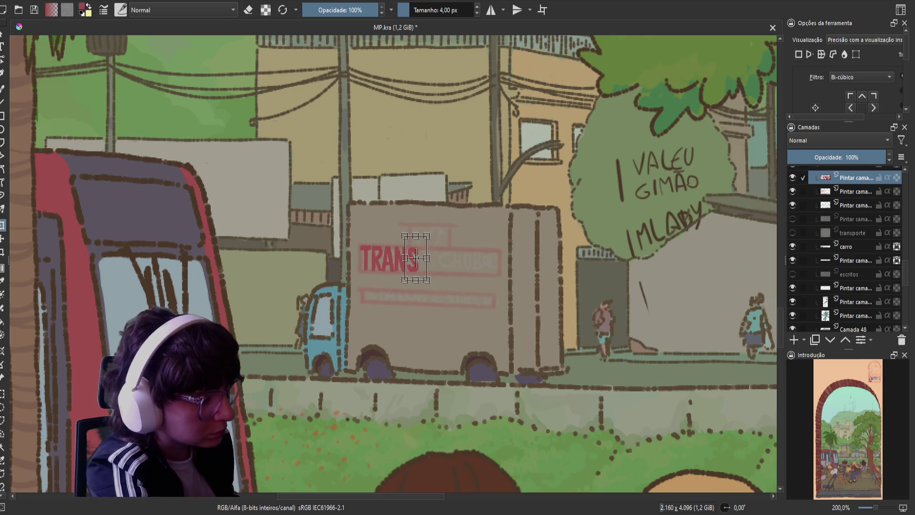
drag(416, 258, 443, 257)
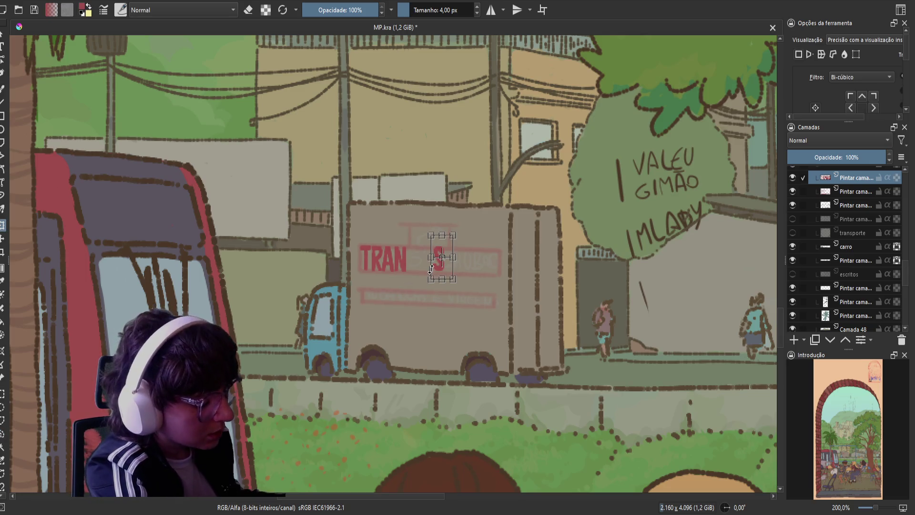
key(ctrl+z)
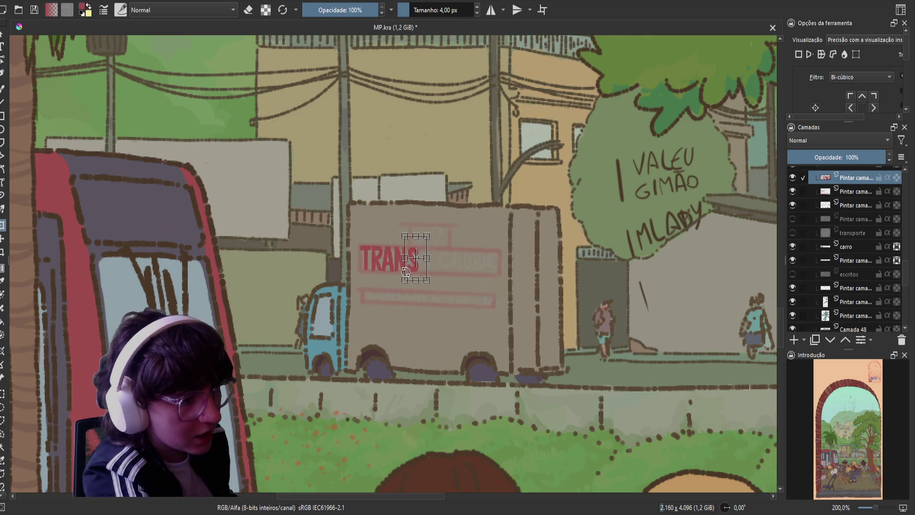
key(Return)
key(ctrl+shift+j)
drag(409, 273, 492, 267)
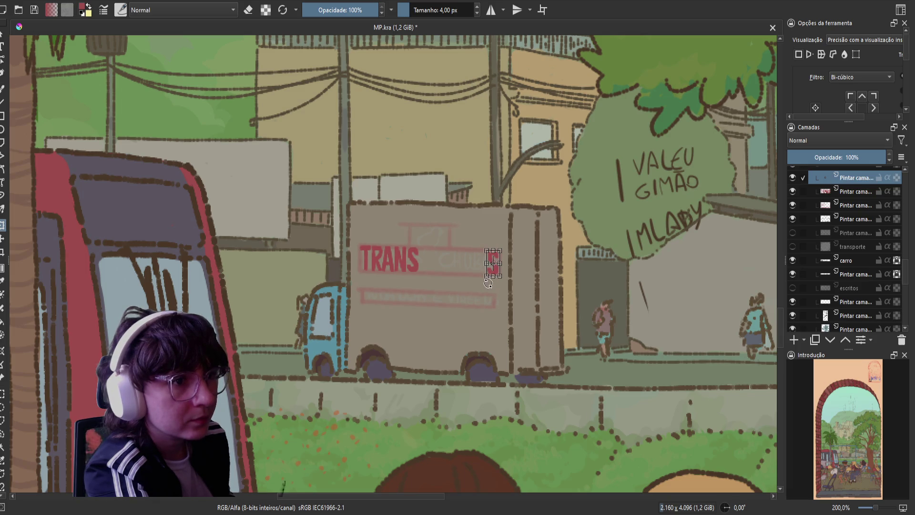
key(Return)
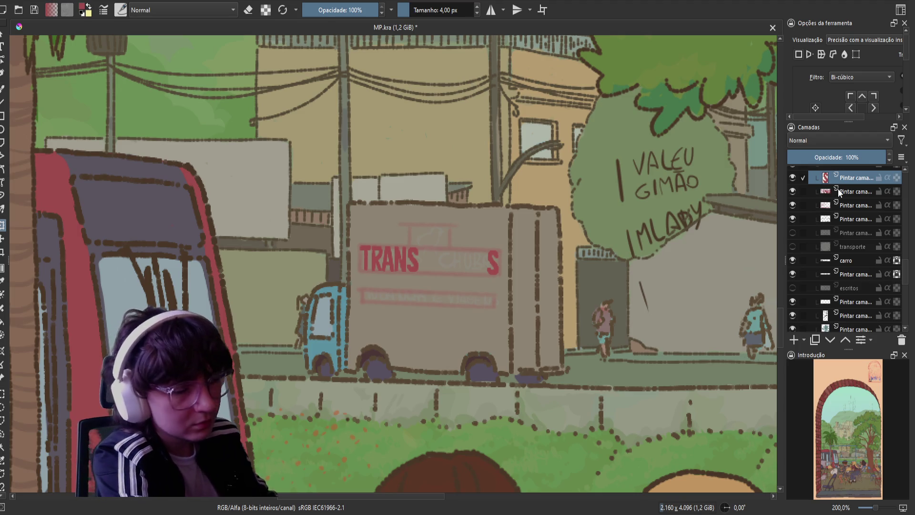
key(ctrl+e)
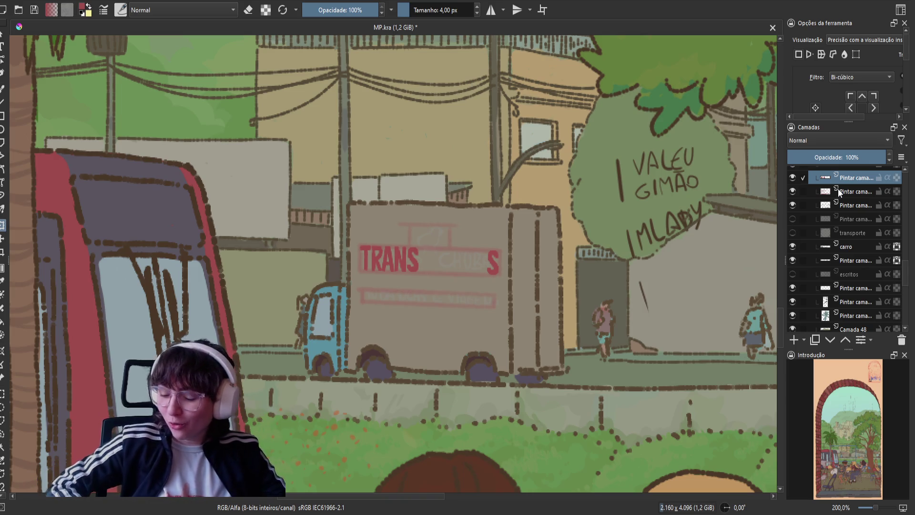
key(ctrl+s)
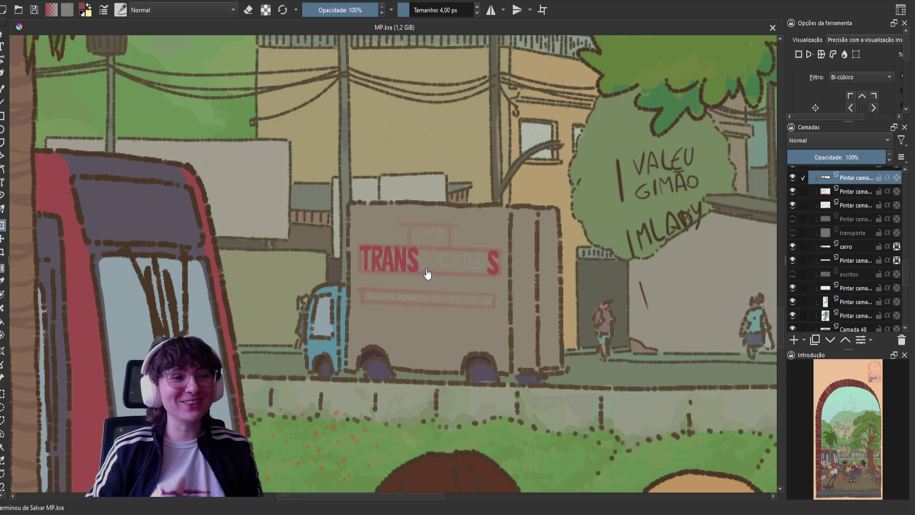
key(b)
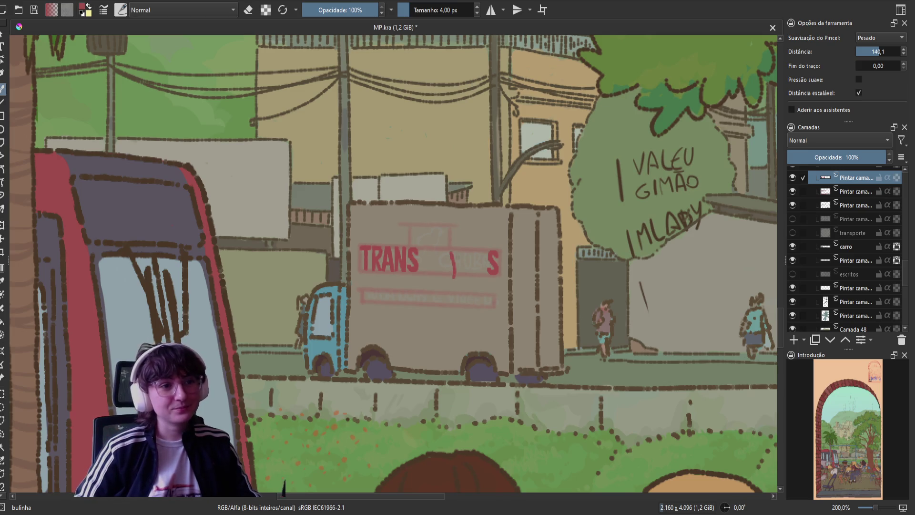
mouse_move(476, 253)
mouse_down()
mouse_move(475, 273)
mouse_move(481, 262)
mouse_up()
key(ctrl+z)
key(ctrl+z)
key(ctrl+z)
key(ctrl+z)
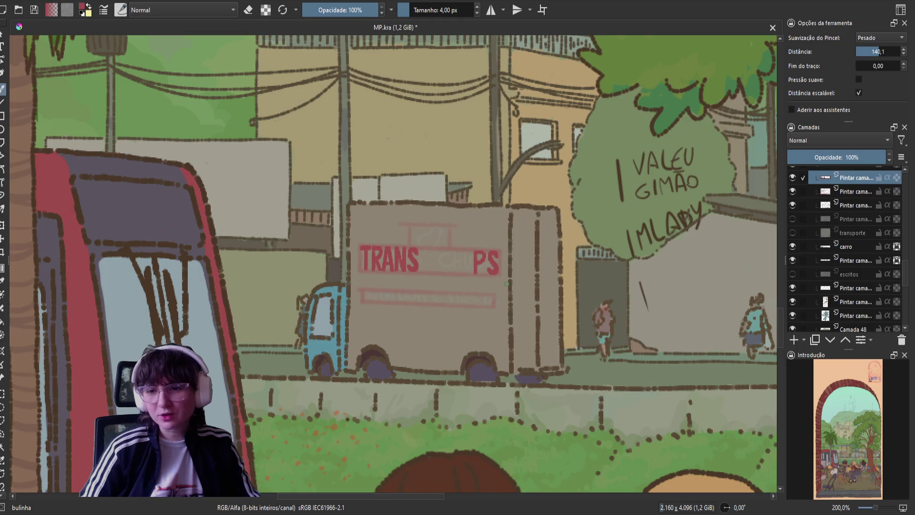
key(ctrl+s)
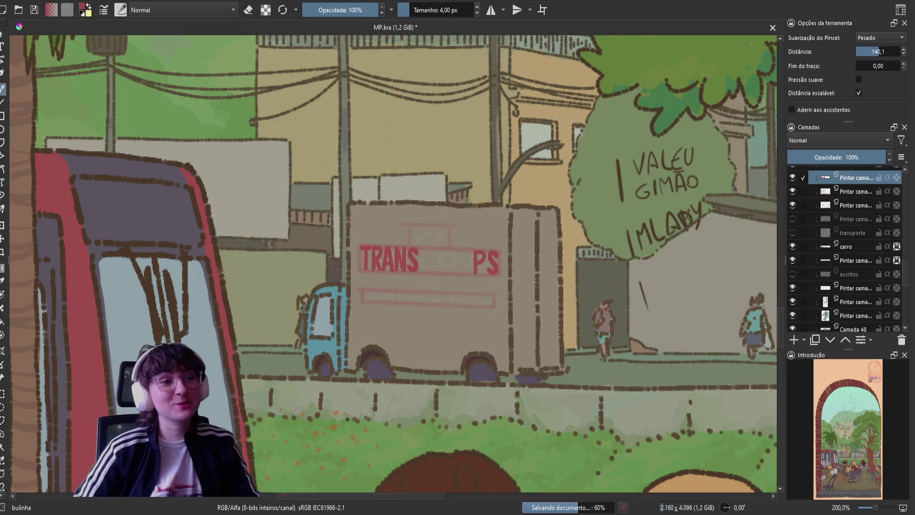
key(e)
key(e)
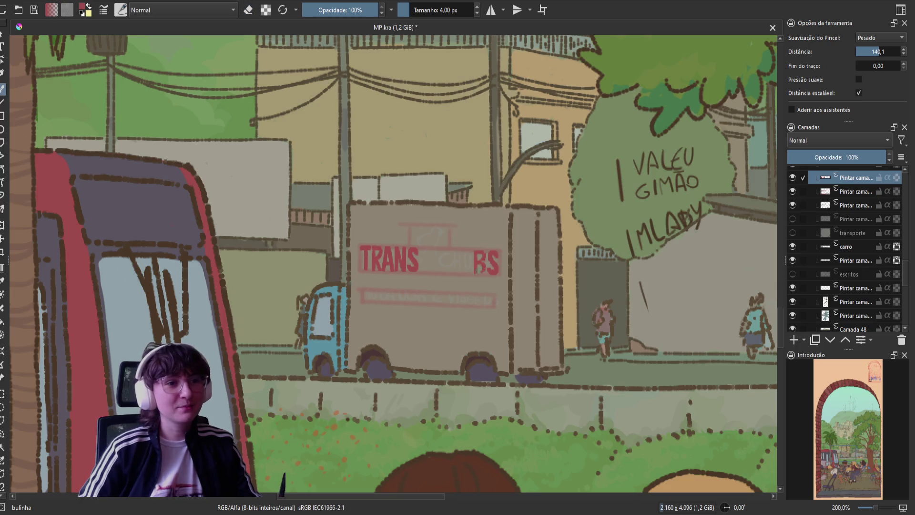
drag(480, 253, 476, 272)
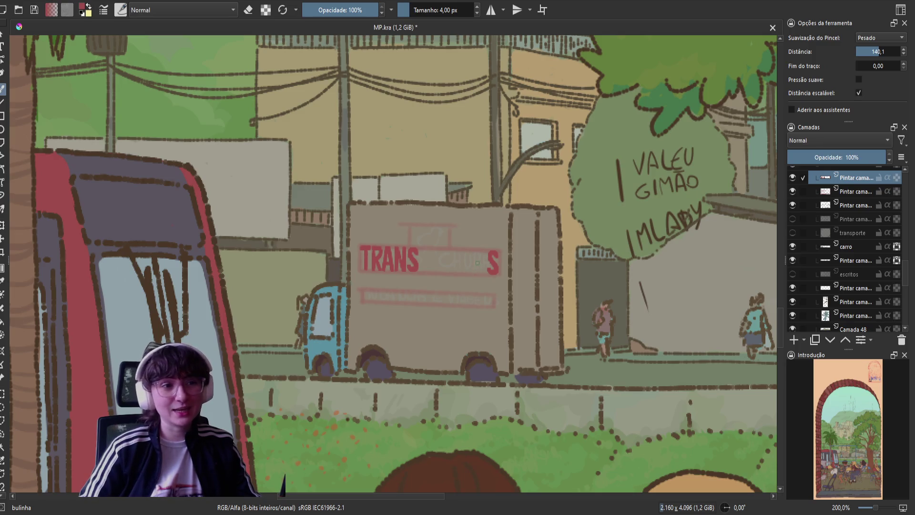
Freehand-select the R in TRANS and copy it onto a new layer.
click(2, 432)
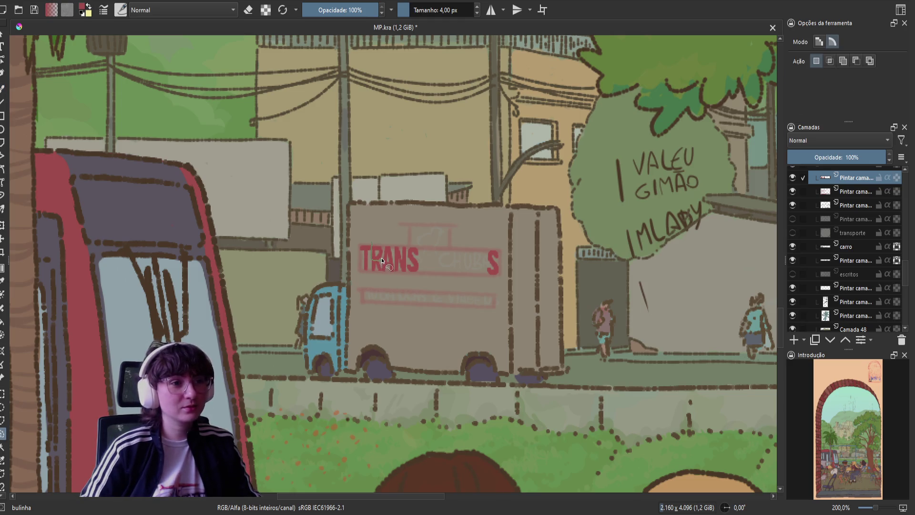
drag(381, 259, 373, 244)
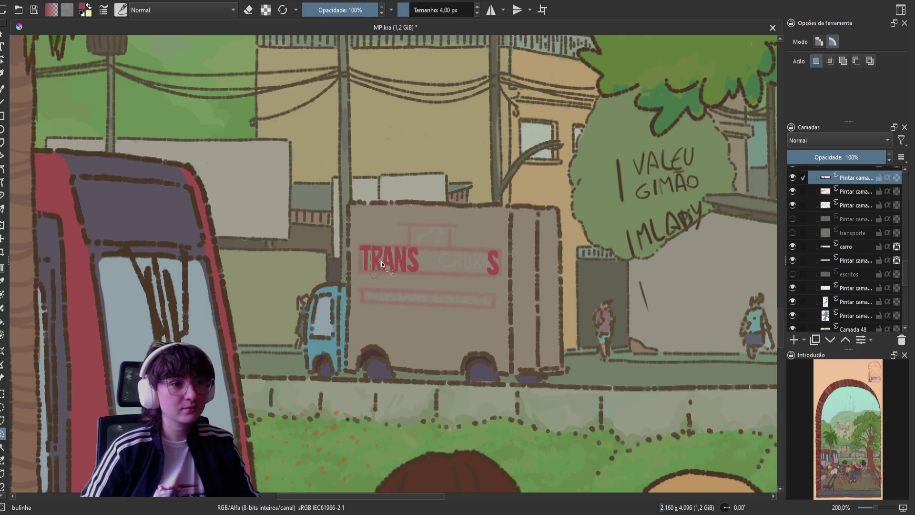
drag(369, 238, 368, 239)
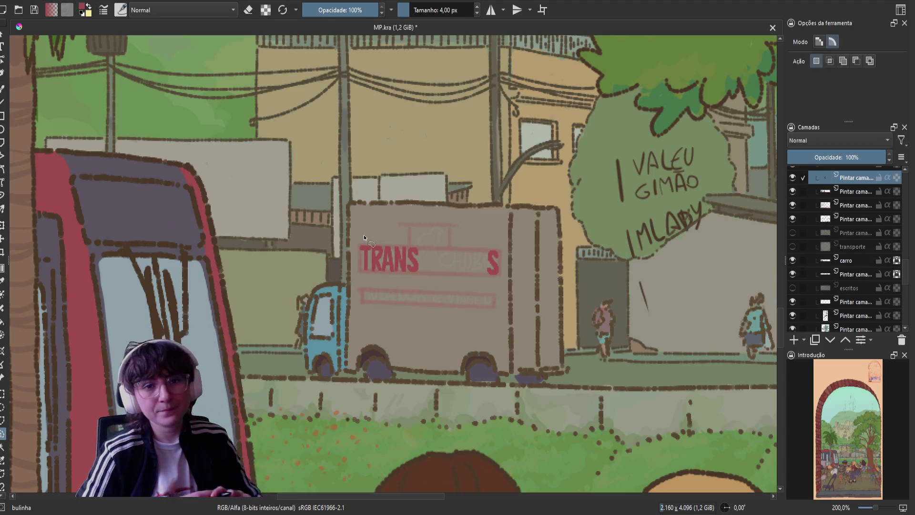
key(ctrl+j)
key(b)
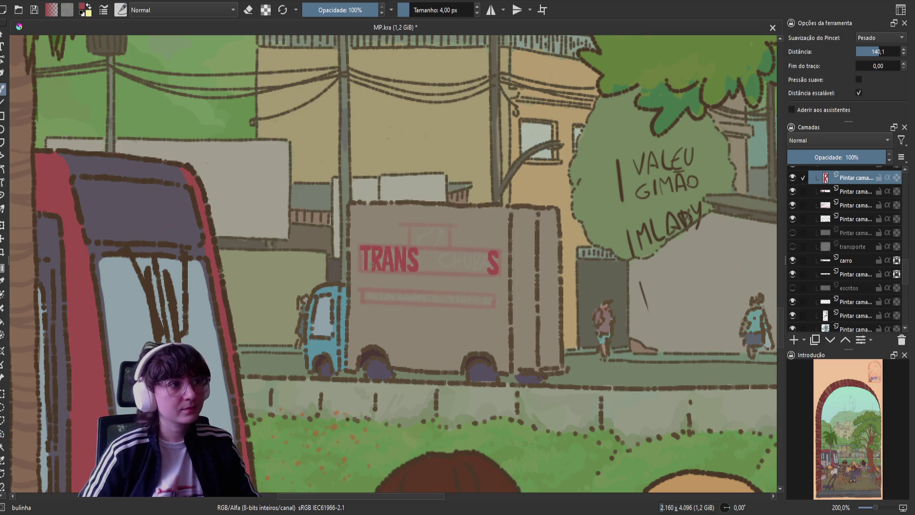
key(m)
key(m)
Move the copied R to sit just before the S at the sign's right end.
key(ctrl+t)
mouse_move(377, 262)
mouse_down()
mouse_move(491, 265)
mouse_move(478, 272)
mouse_up()
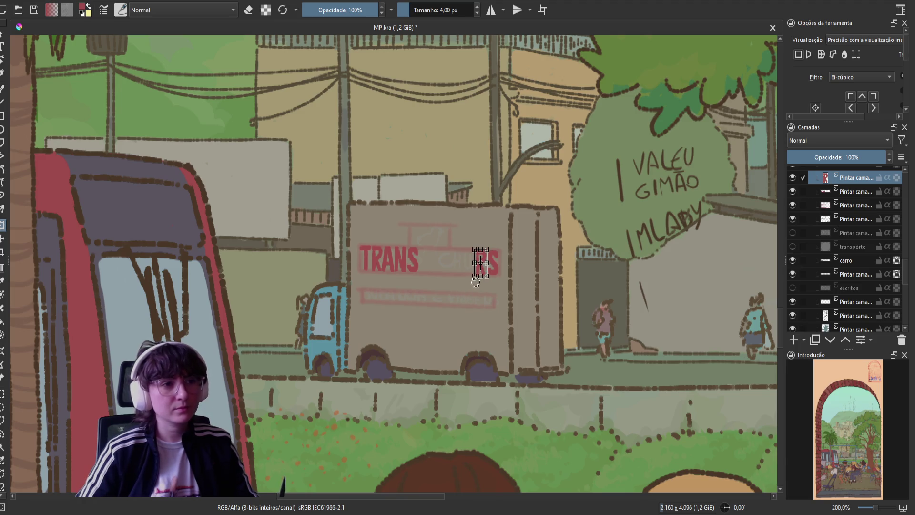
scroll(478, 271, up, 1)
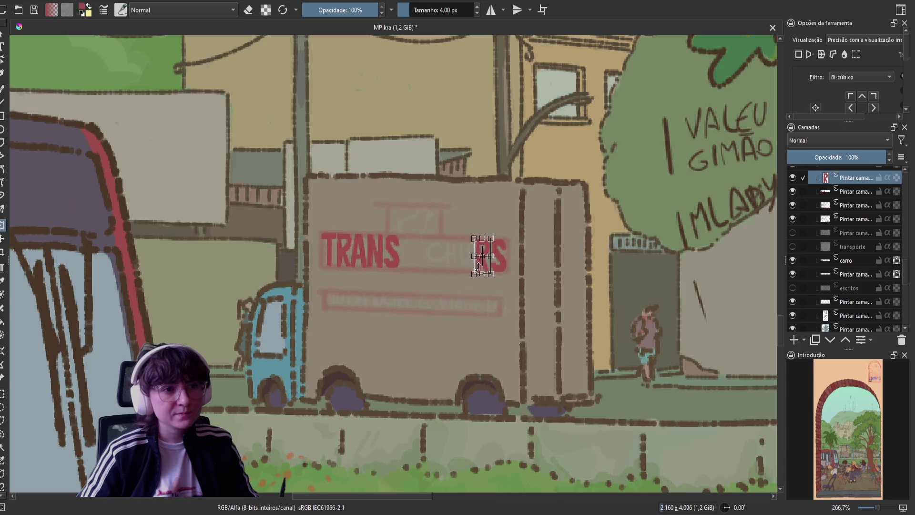
key(ctrl+z)
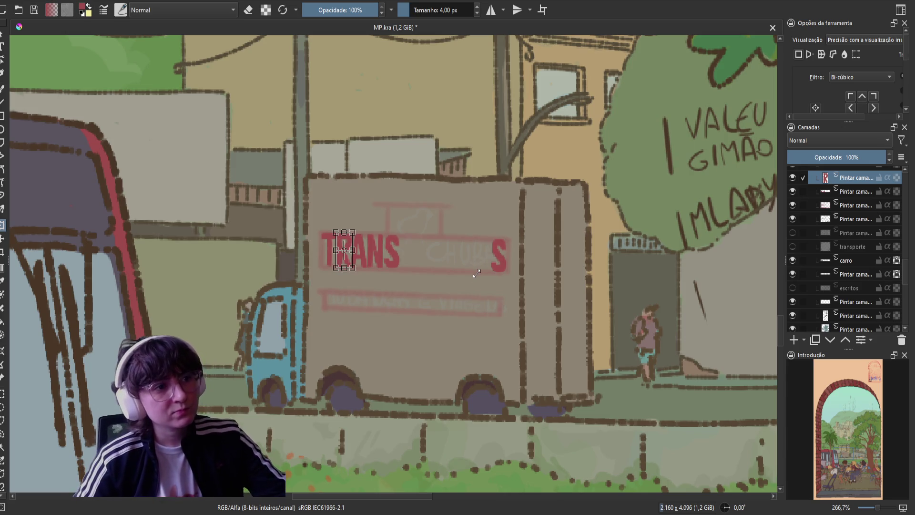
drag(341, 261, 481, 266)
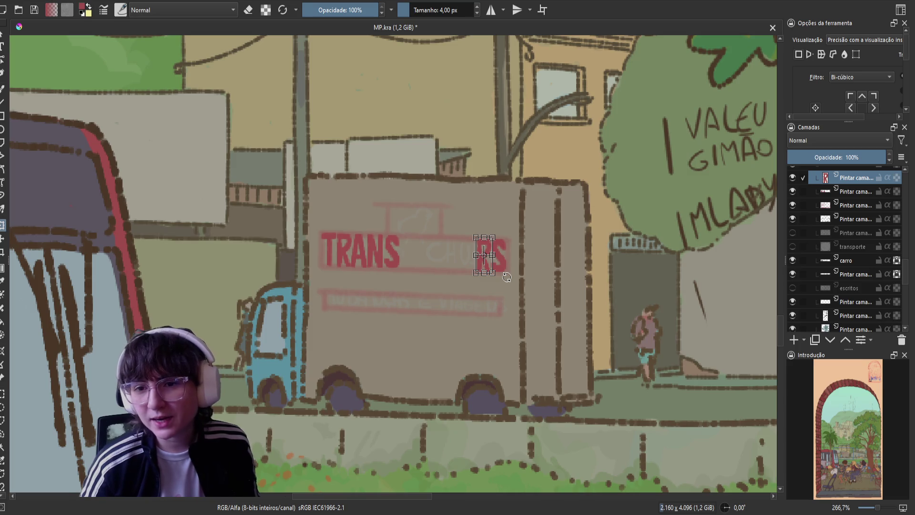
key(Return)
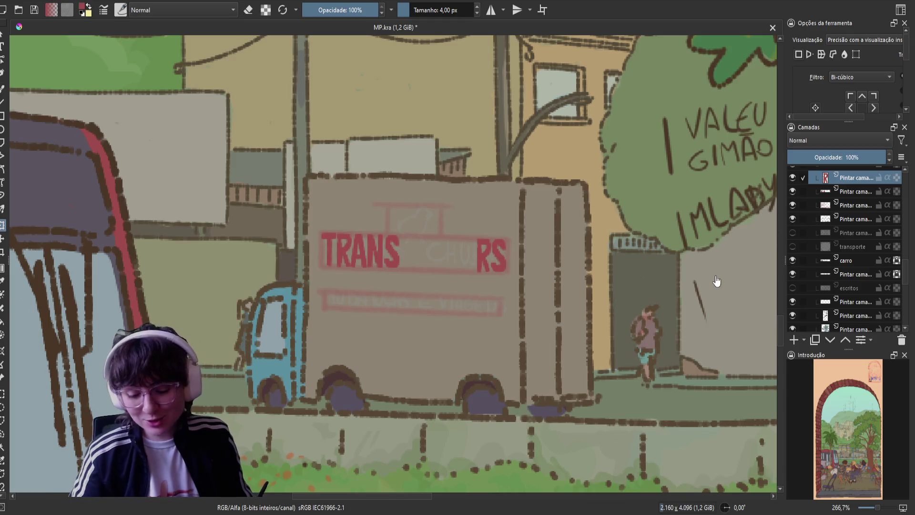
key(b)
key(e)
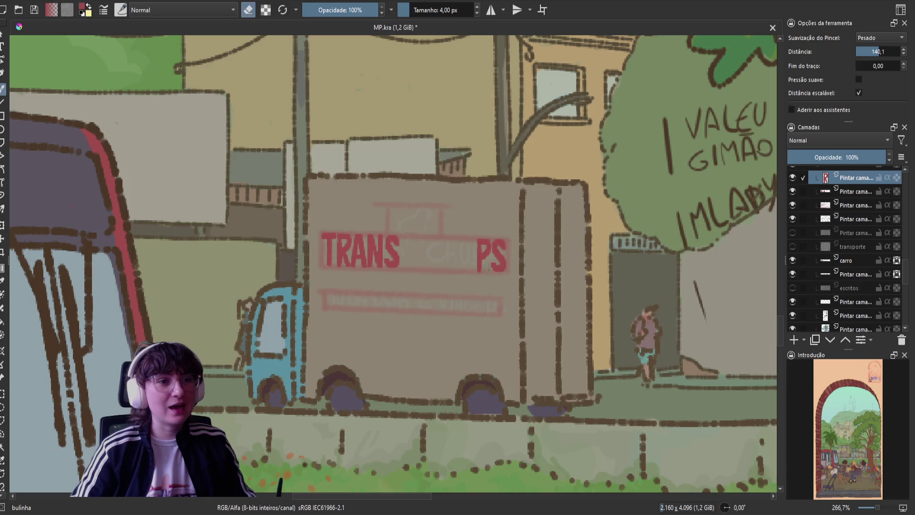
Check the new P with a mirrored view and save MP.kra.
key(e)
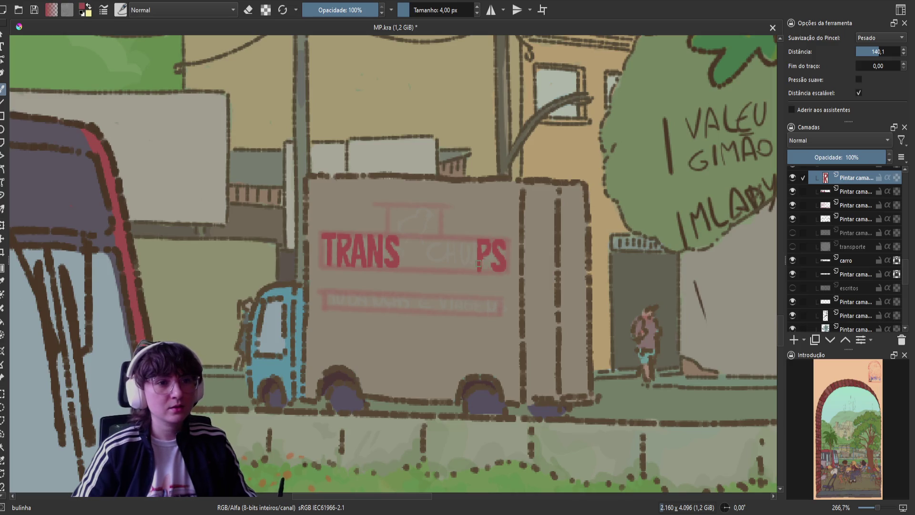
key(m)
key(m)
key(ctrl+s)
key(ctrl+t)
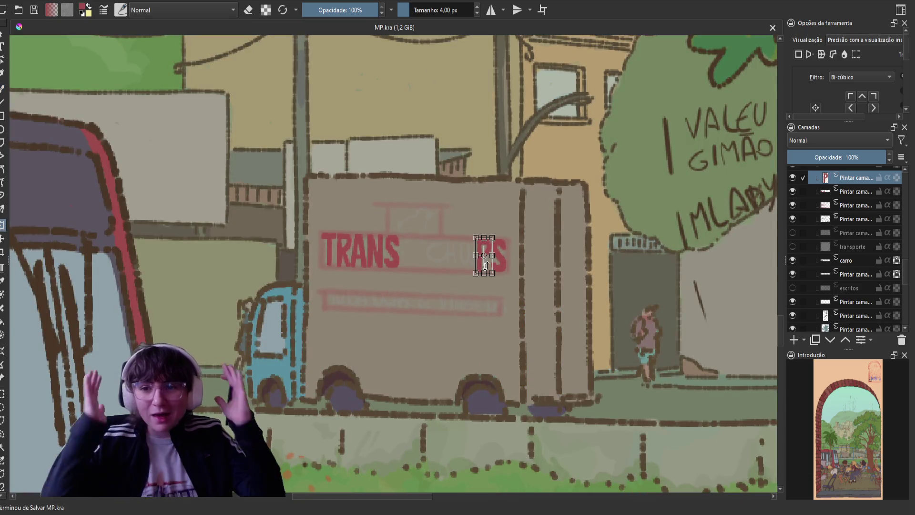